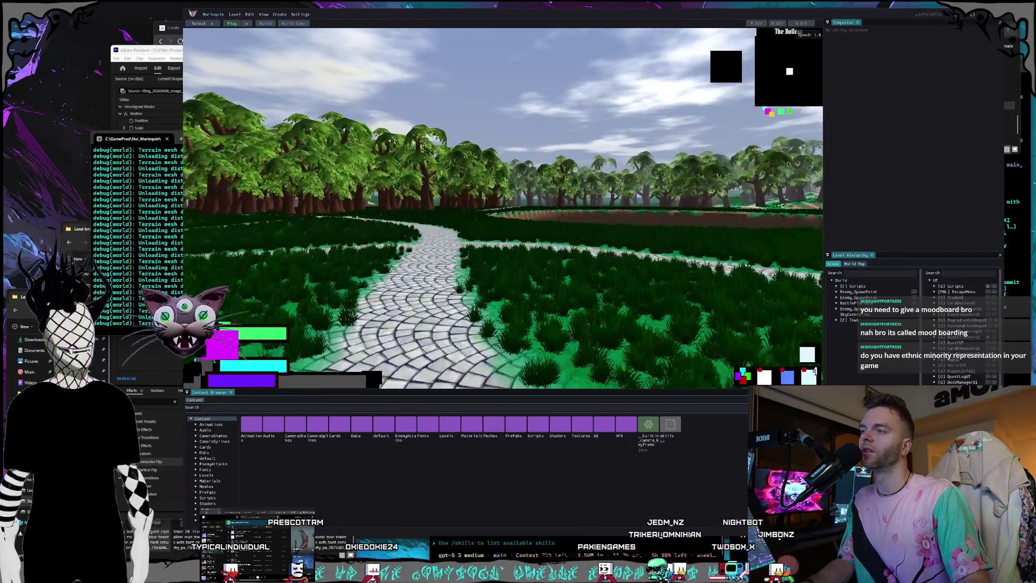
# - Walk the character forward off the path, across the field toward the treeline
pyautogui.press('w')
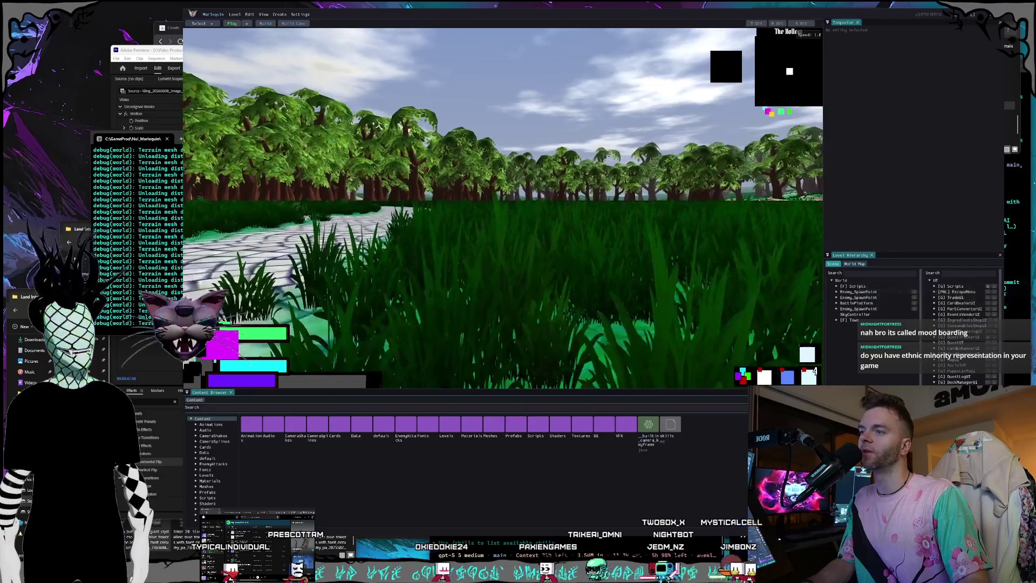
pyautogui.press('w')
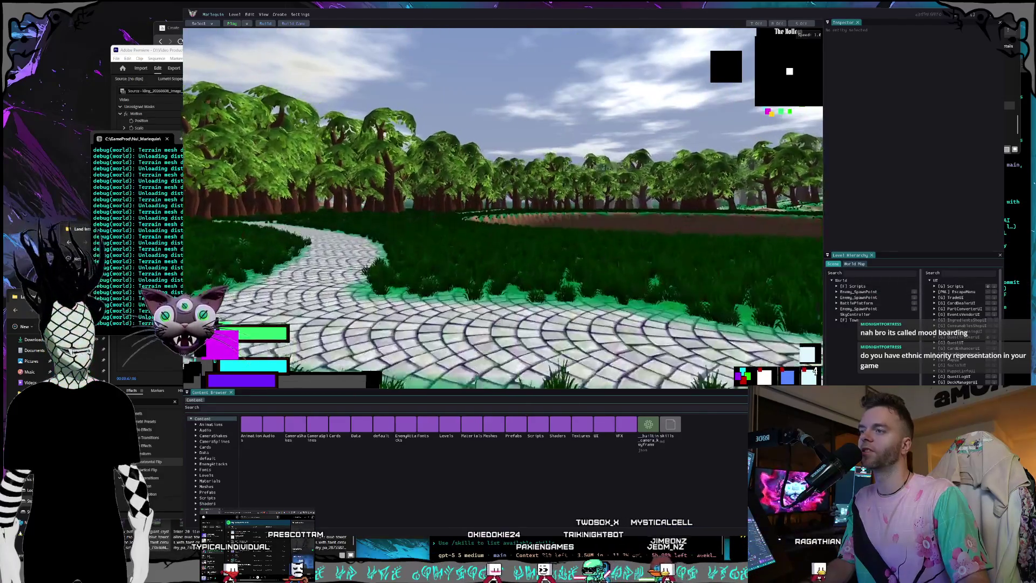
pyautogui.press('w')
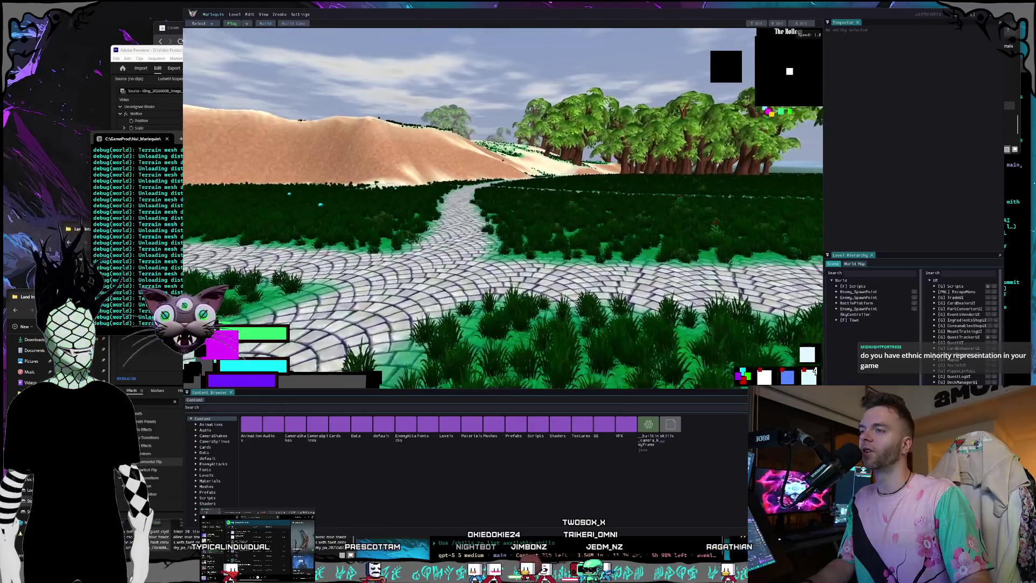
pyautogui.press('w')
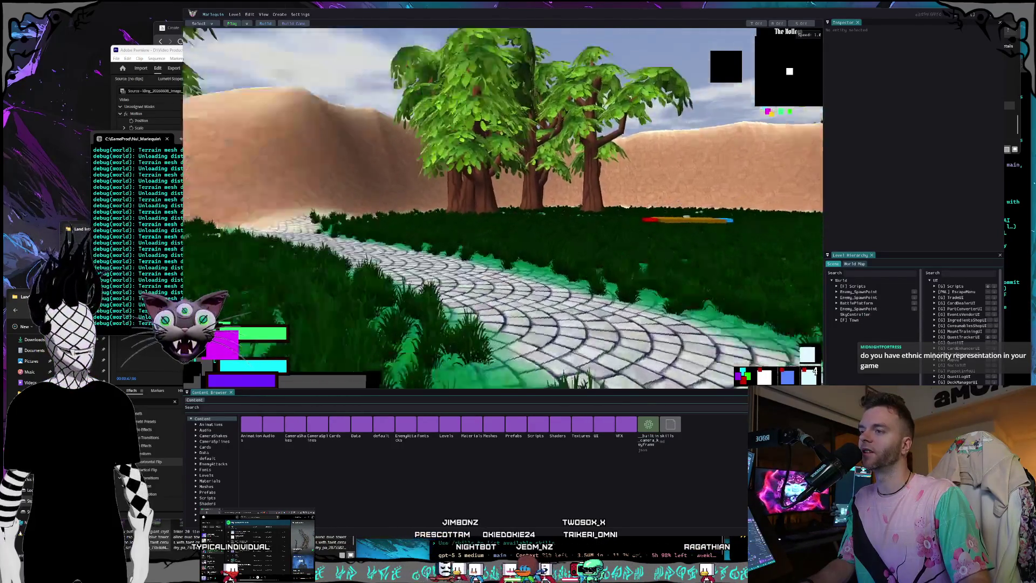
pyautogui.press('w')
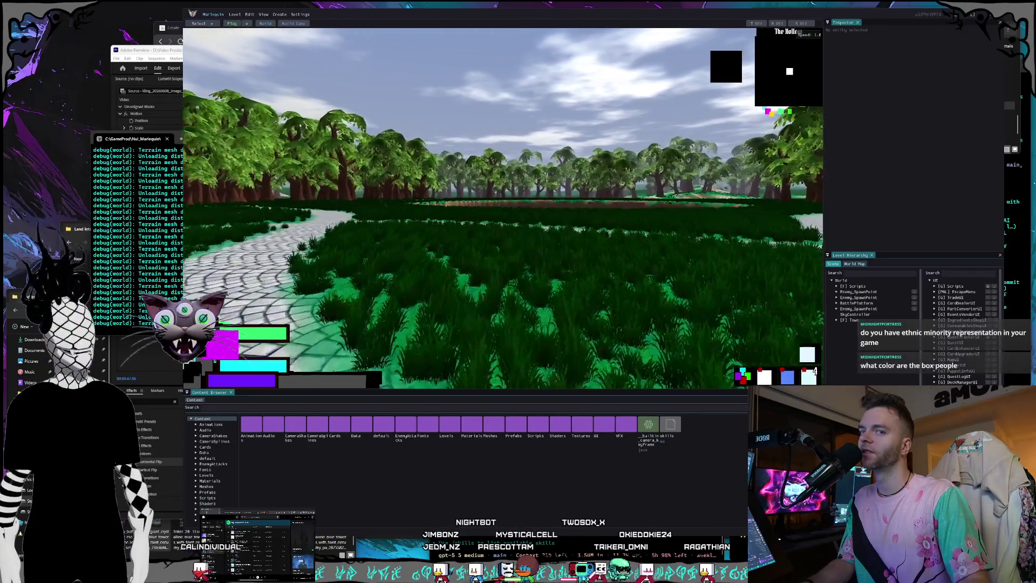
pyautogui.press('w')
pyautogui.press('w')
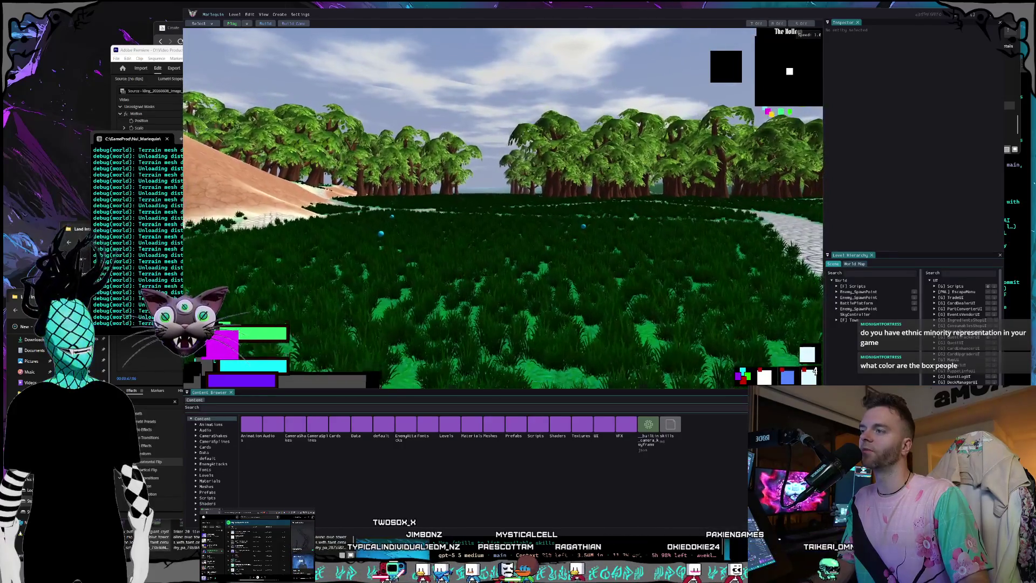
pyautogui.press('w')
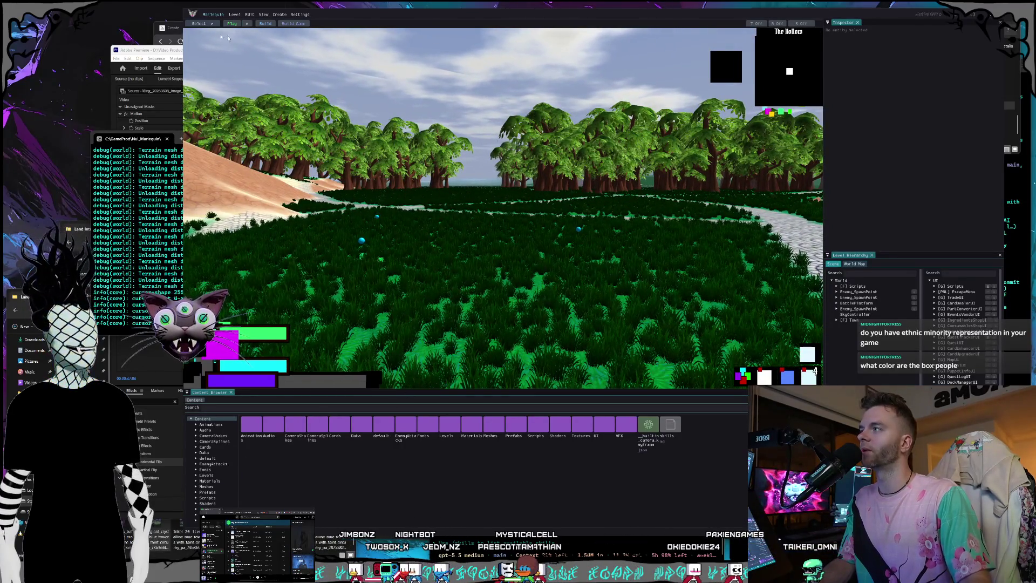
# - Bring the browser forward, shrink its window and switch to the Nuldrums website tab
pyautogui.hotkey('alt', 'Tab')
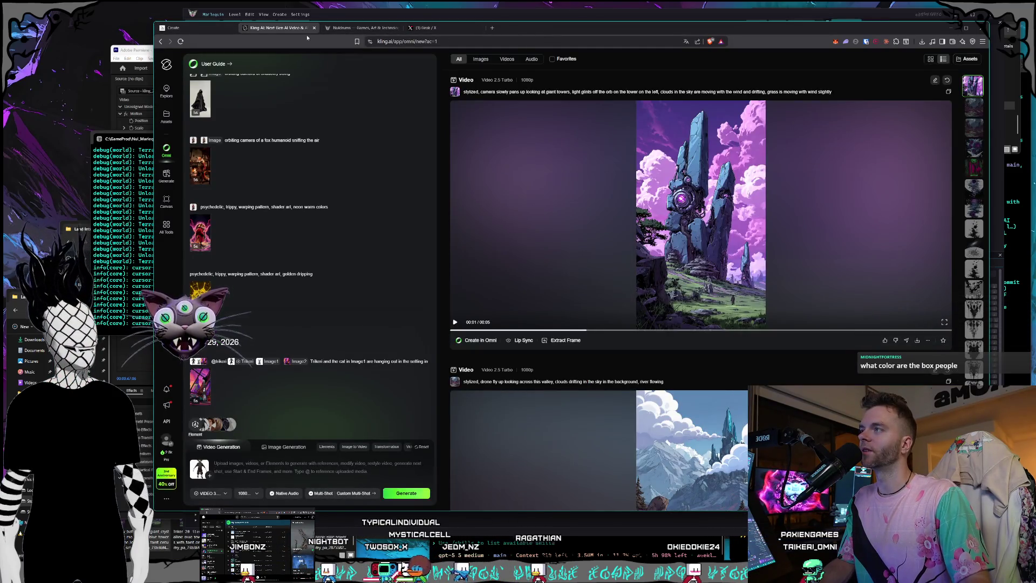
pyautogui.moveTo(153, 22); pyautogui.dragTo(165, 30)
pyautogui.click(368, 35)
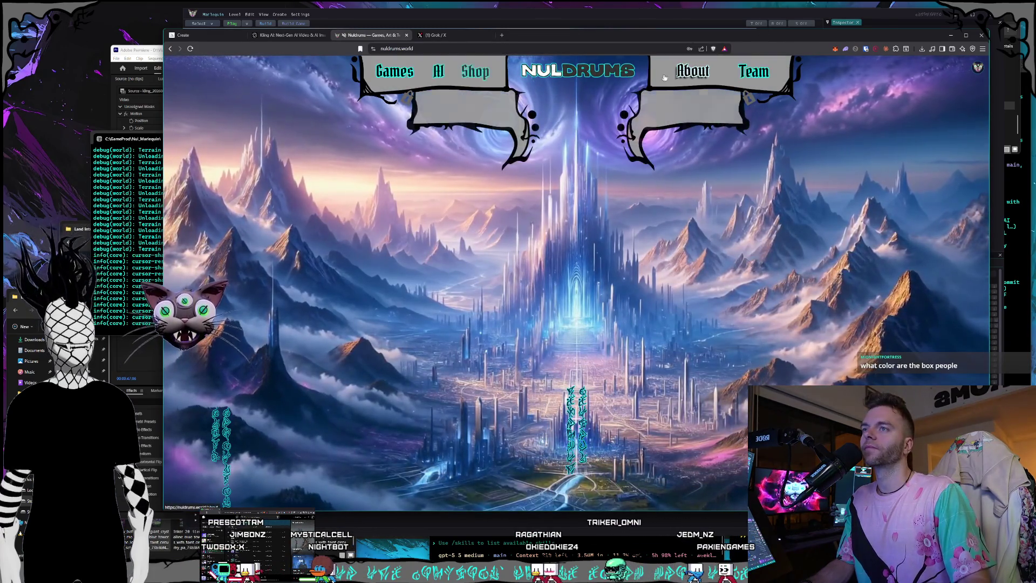
# - View the About page's Noble Reds lore with its fox artwork enlarged, then return to Premiere
pyautogui.click(684, 74)
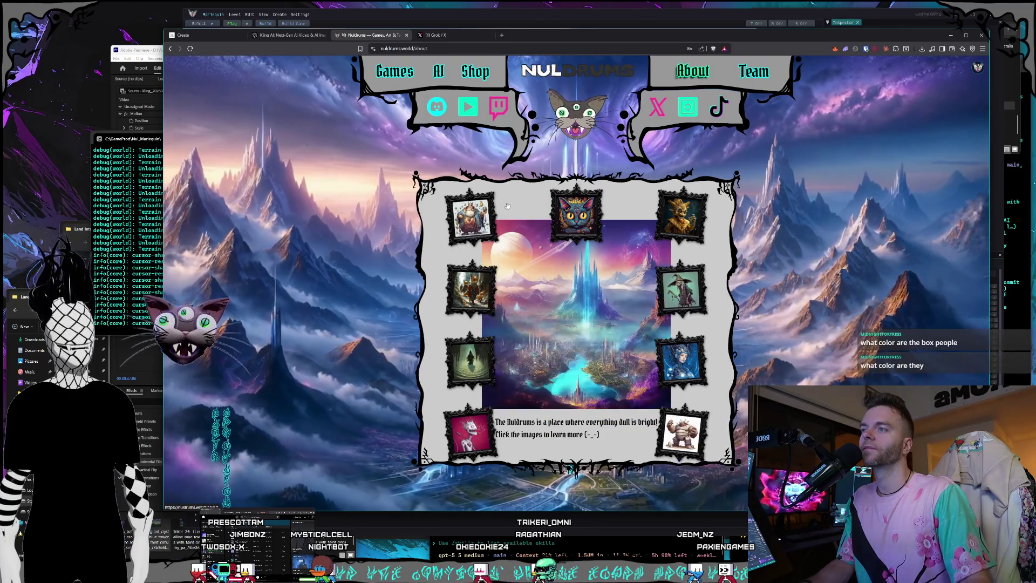
pyautogui.click(483, 301)
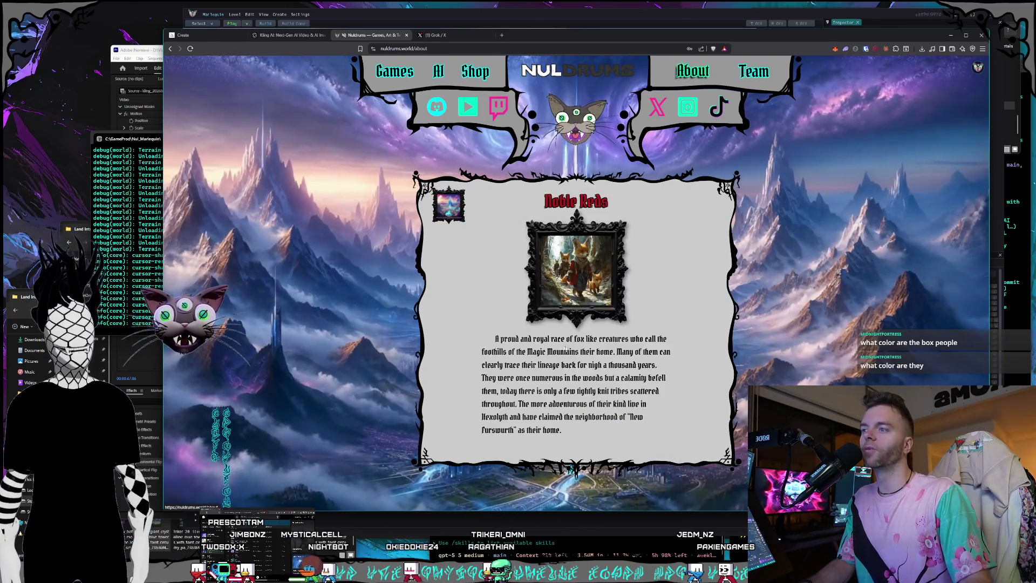
pyautogui.click(570, 302)
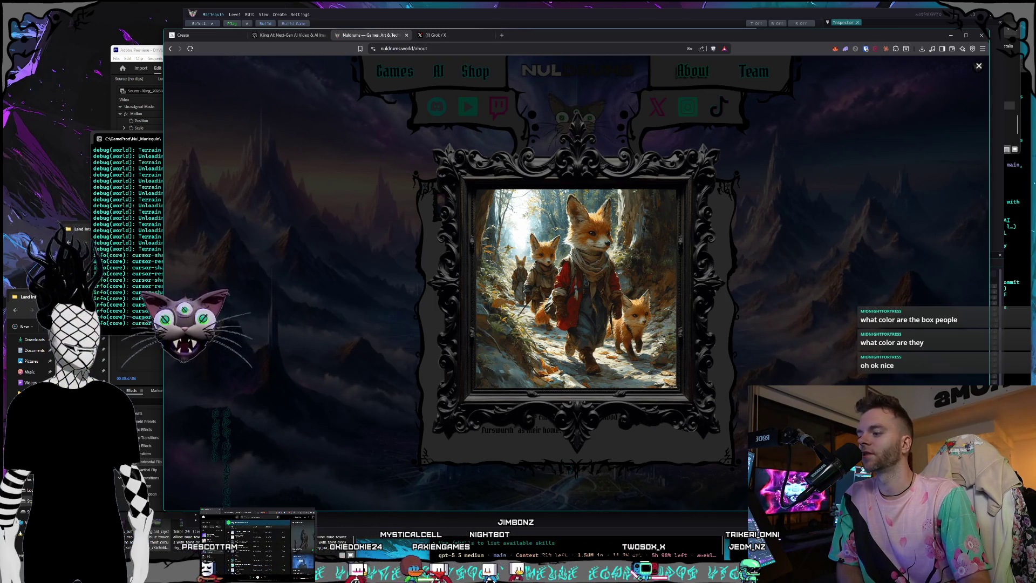
pyautogui.hotkey('alt', 'Tab')
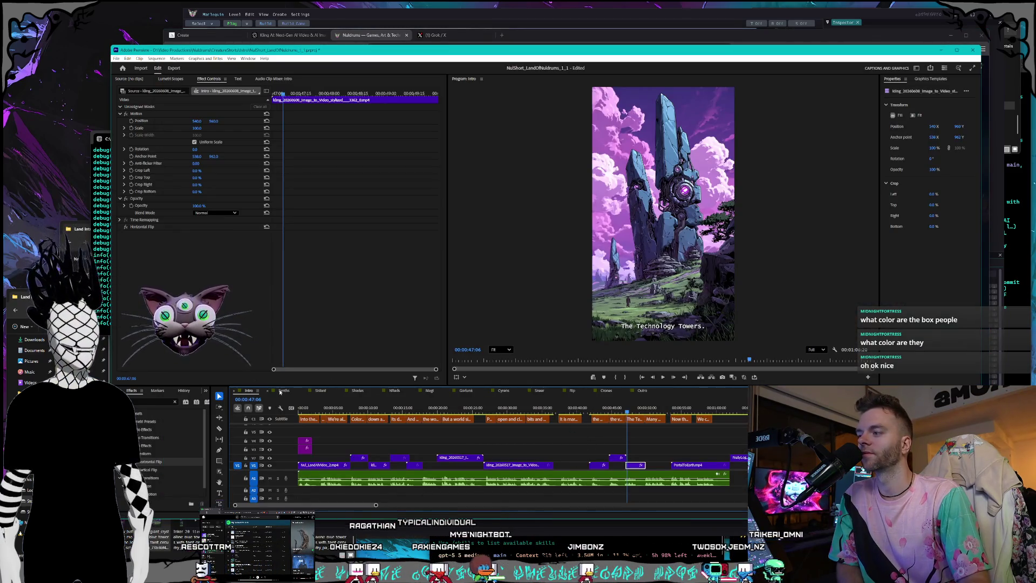
# - Play the Noble Reds sequence from its start to preview the fox shots
pyautogui.click(396, 392)
pyautogui.press('Home')
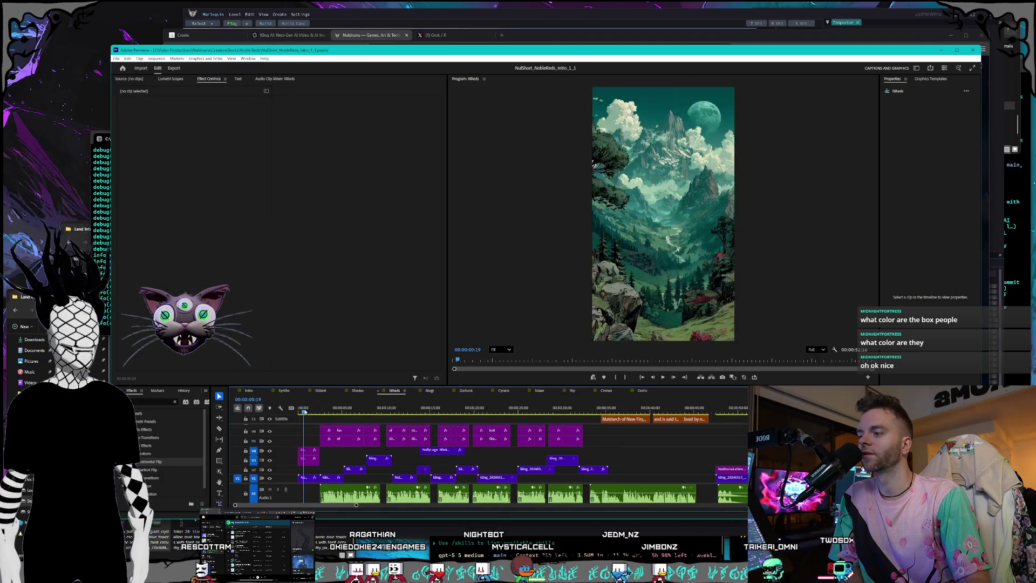
pyautogui.press('space')
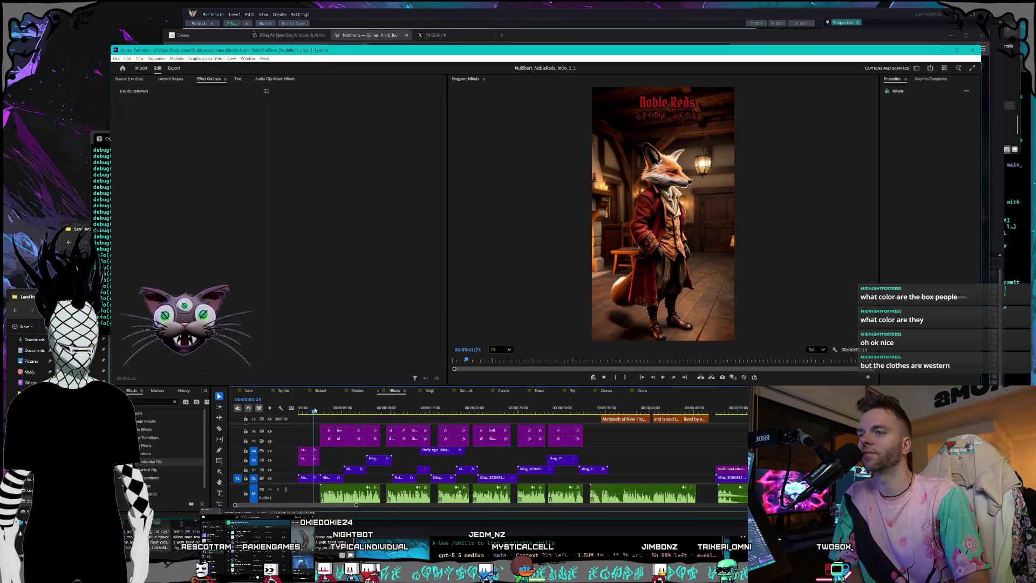
pyautogui.press('Home')
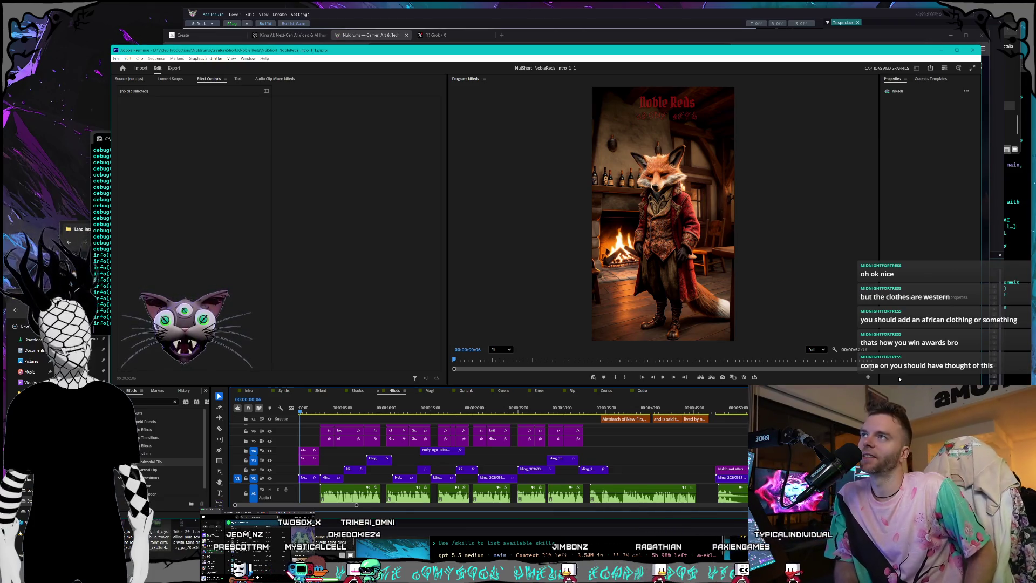
pyautogui.press('space')
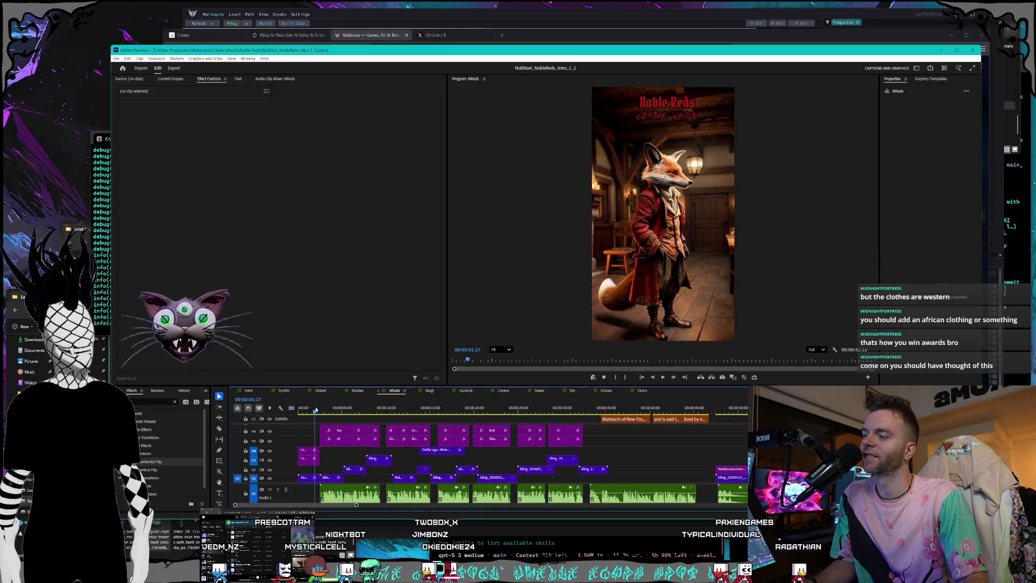
# - Scrub through the Noble Reds shots to the samurai-fox shot and back, then switch to the Magi sequence
pyautogui.moveTo(316, 408); pyautogui.dragTo(400, 403)
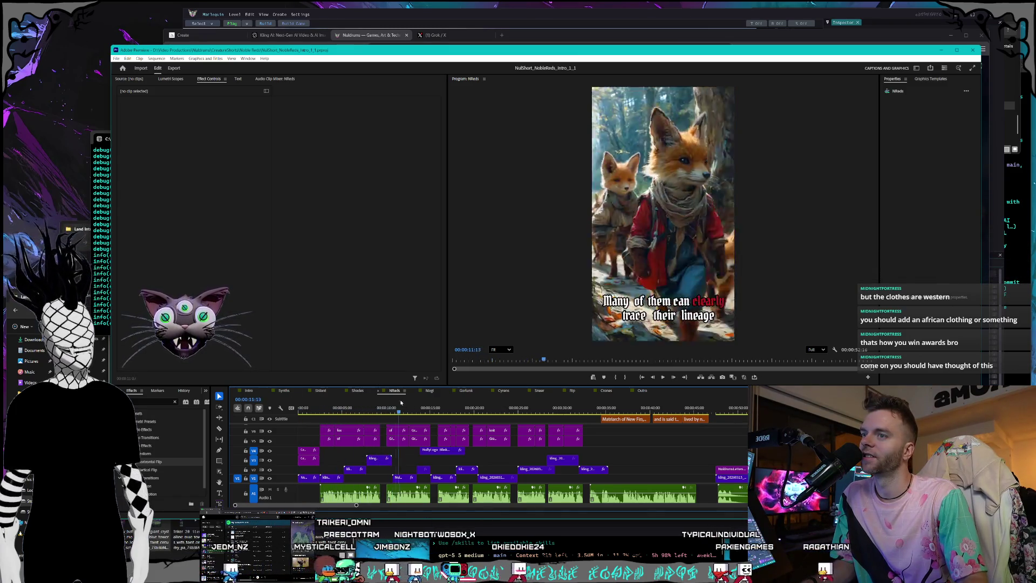
pyautogui.moveTo(400, 402); pyautogui.dragTo(522, 401)
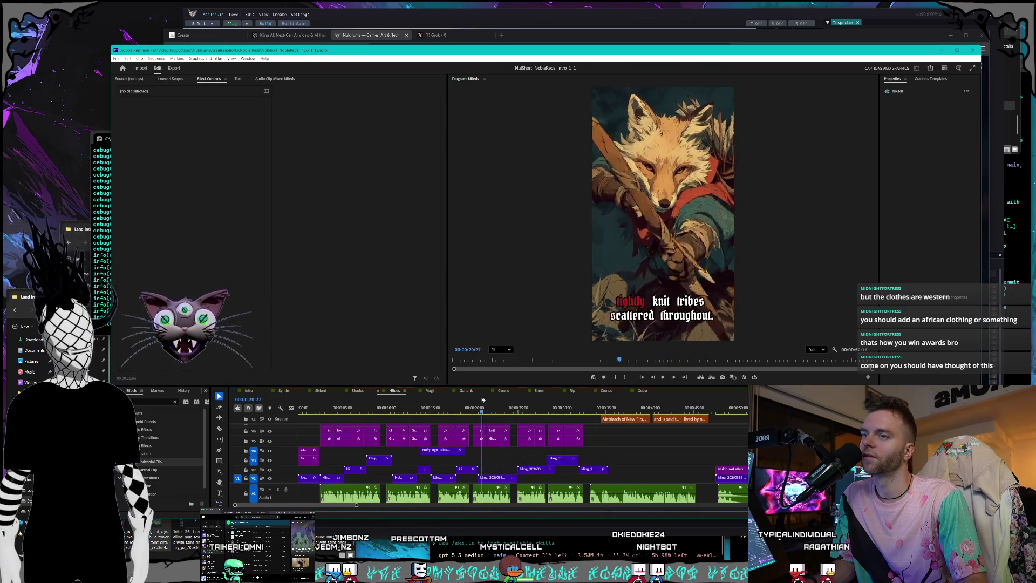
pyautogui.moveTo(340, 409)
pyautogui.mouseDown()
pyautogui.moveTo(493, 408)
pyautogui.moveTo(379, 412)
pyautogui.mouseUp()
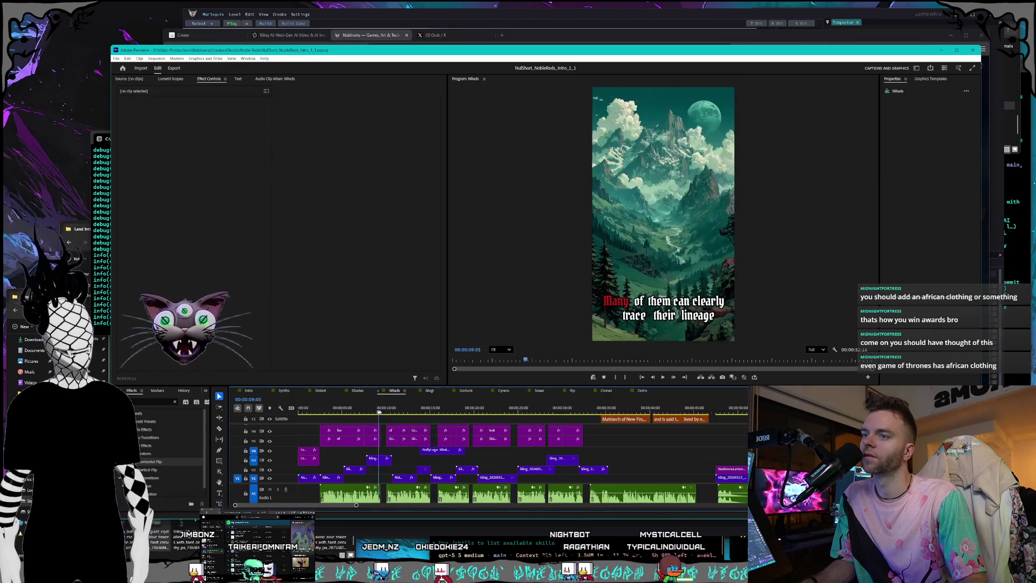
pyautogui.moveTo(378, 411); pyautogui.dragTo(299, 411)
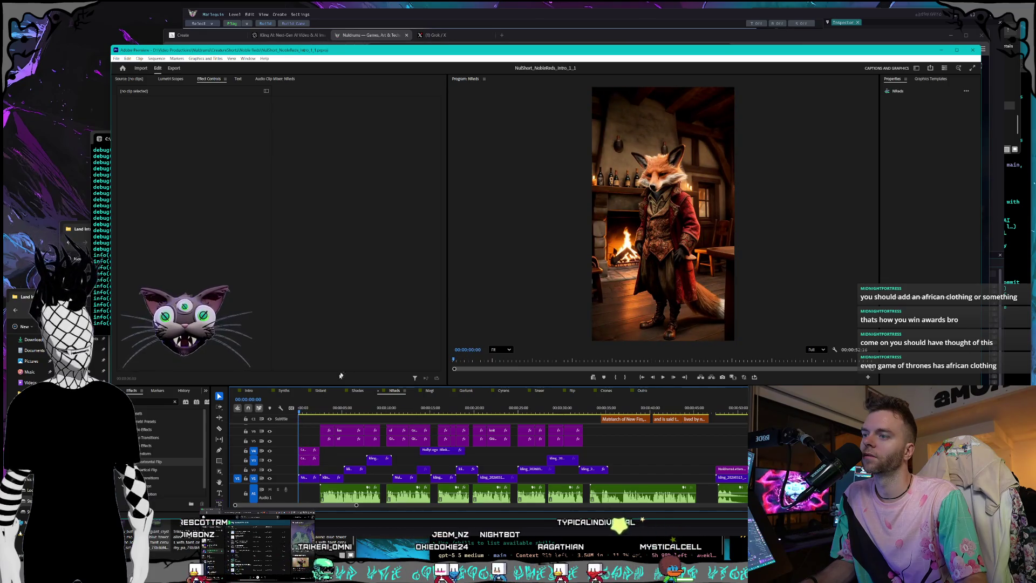
pyautogui.click(430, 390)
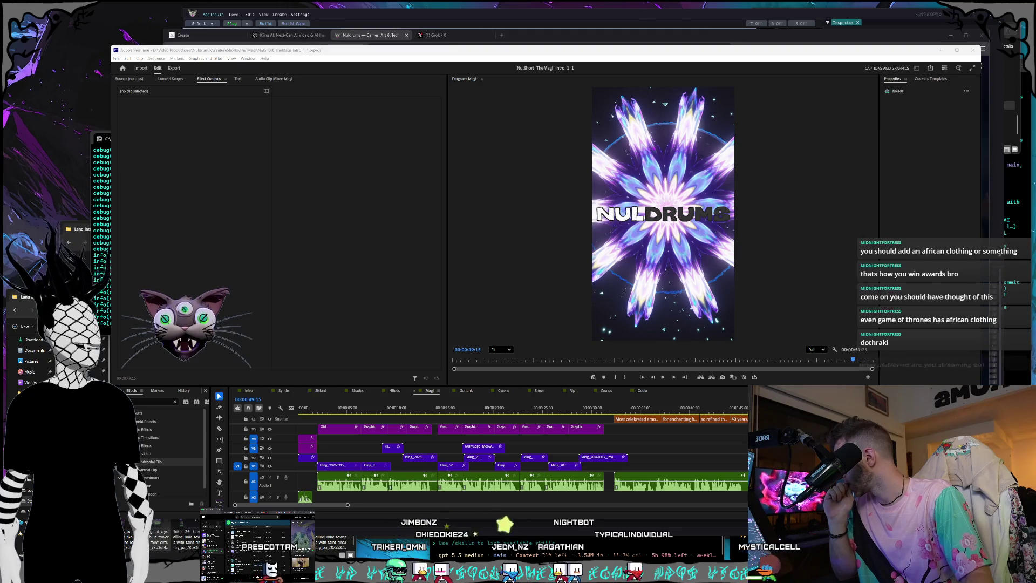
# - Bring up the Google results window, enlarge it and show image results for dothraki
pyautogui.hotkey('alt', 'Tab')
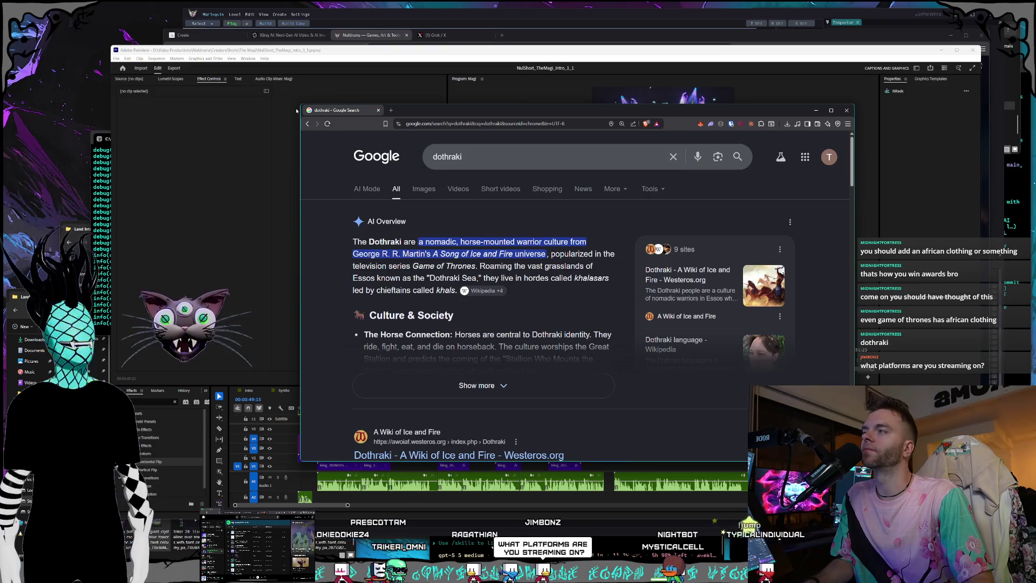
pyautogui.moveTo(298, 104); pyautogui.dragTo(186, 70)
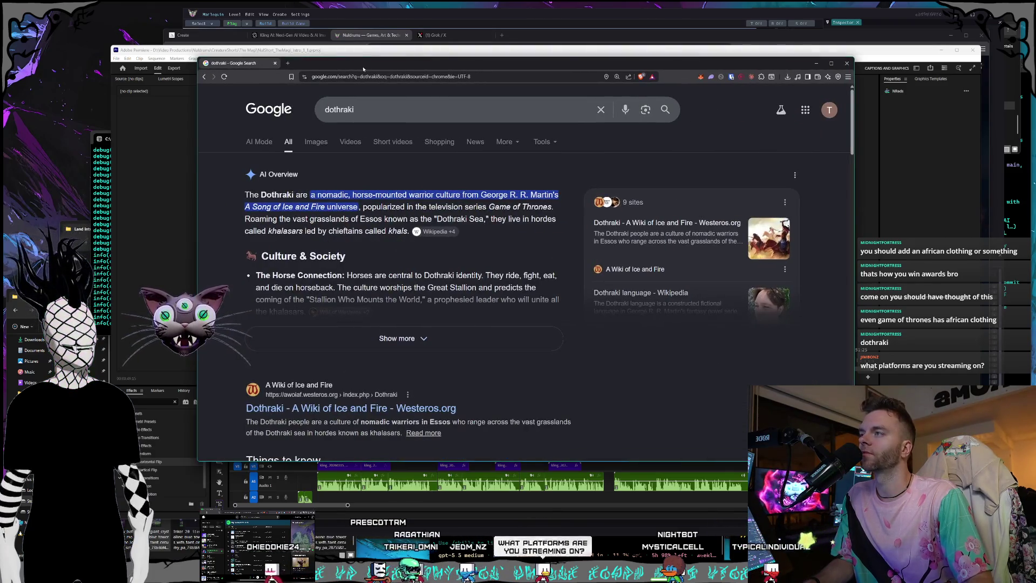
pyautogui.moveTo(308, 75); pyautogui.dragTo(376, 68)
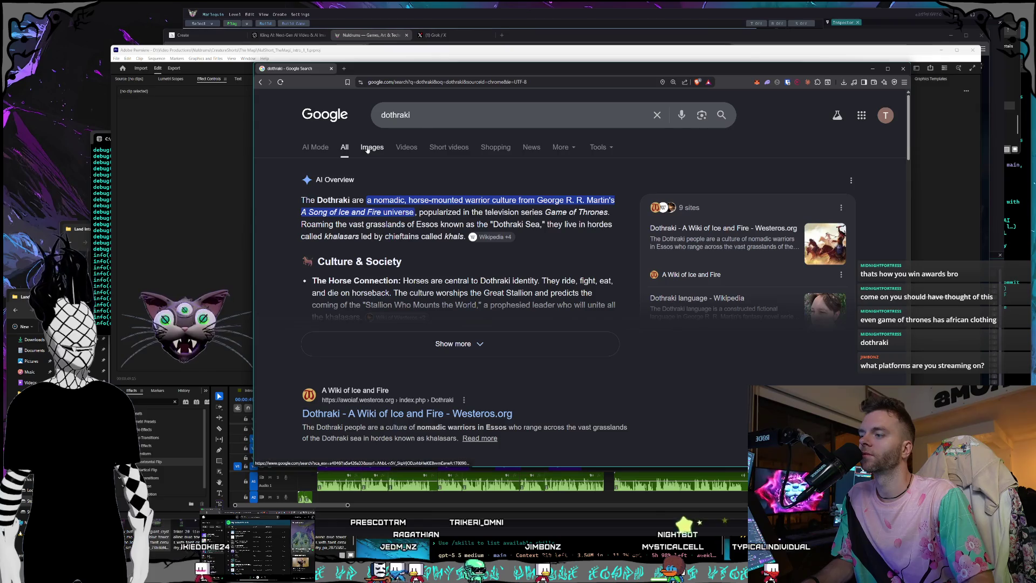
pyautogui.click(372, 148)
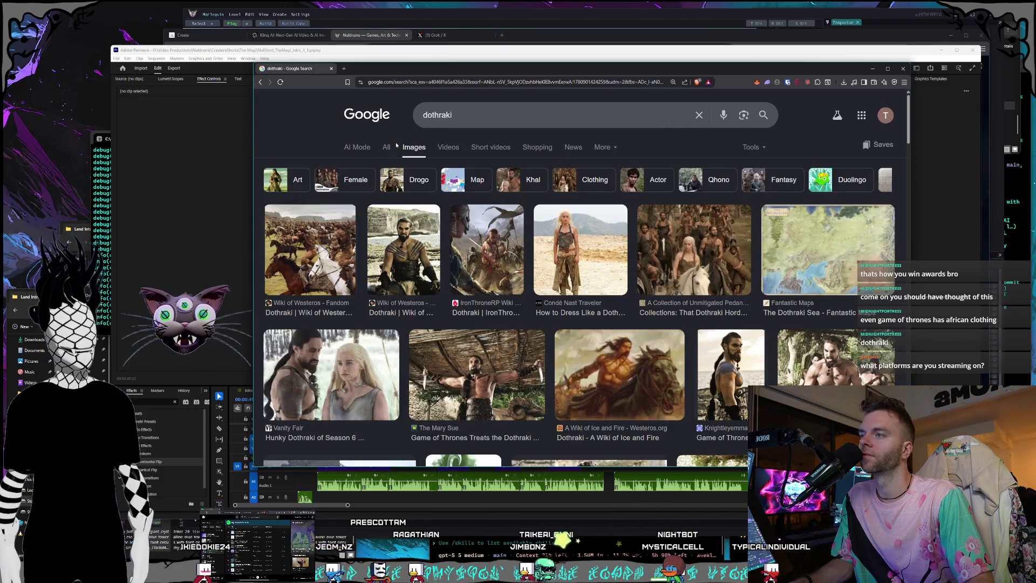
# - Preview several Dothraki image results ending on The Mary Sue's photo, then return to Premiere
pyautogui.click(314, 263)
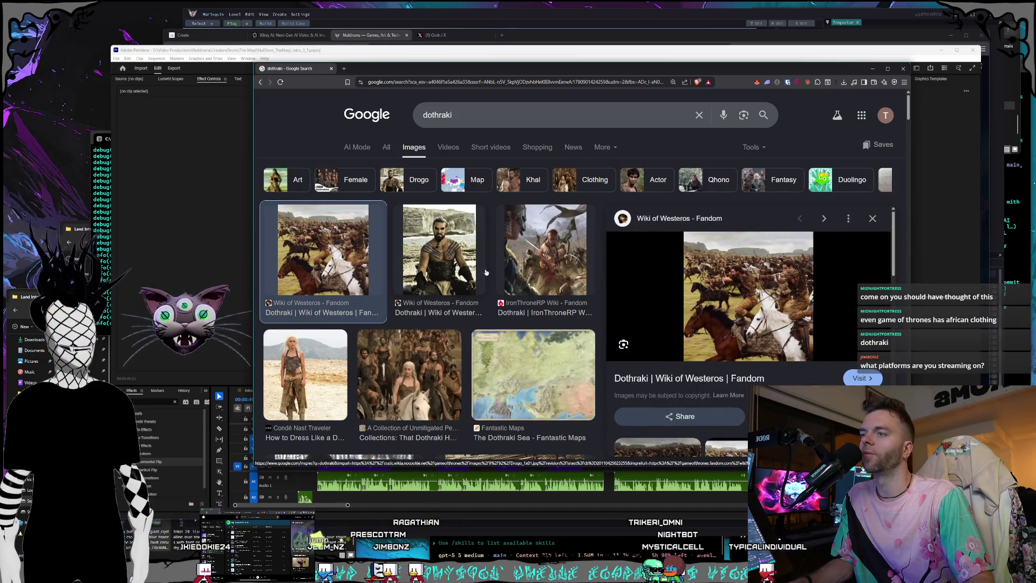
pyautogui.click(538, 271)
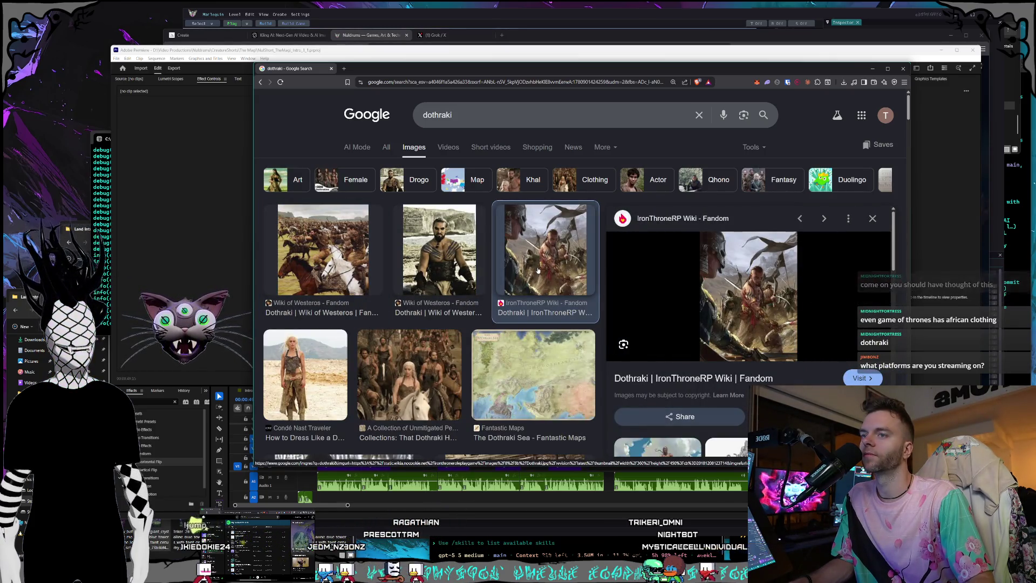
pyautogui.scroll(-1, 525, 263)
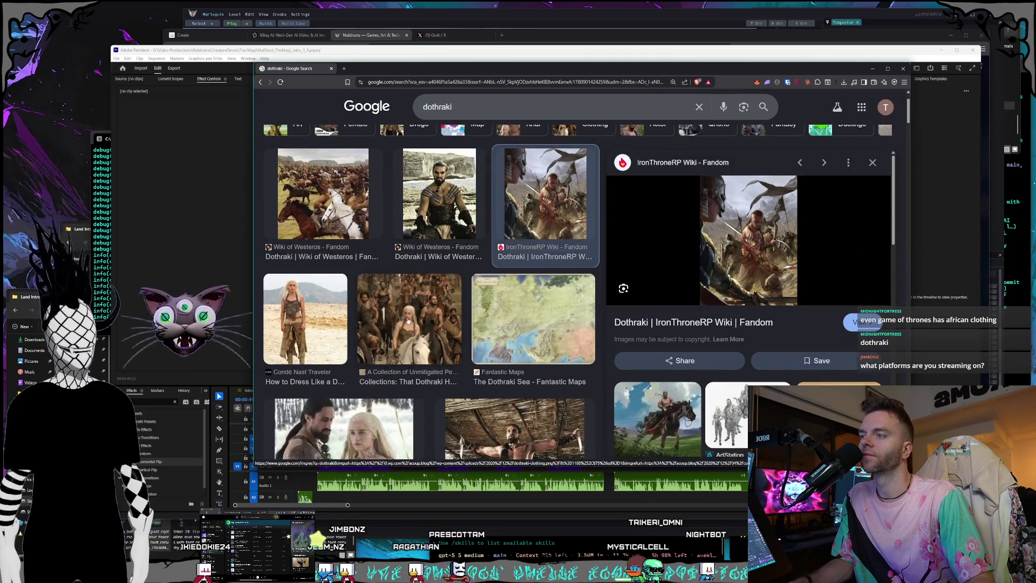
pyautogui.press('Right')
pyautogui.press('Right')
pyautogui.scroll(-1, 501, 268)
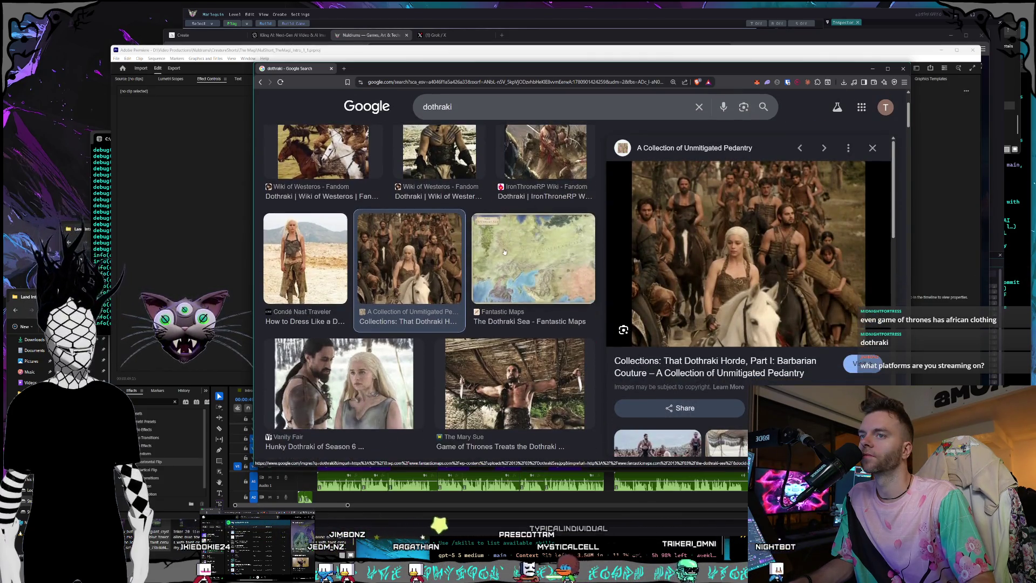
pyautogui.scroll(-1, 496, 253)
pyautogui.scroll(-1, 496, 251)
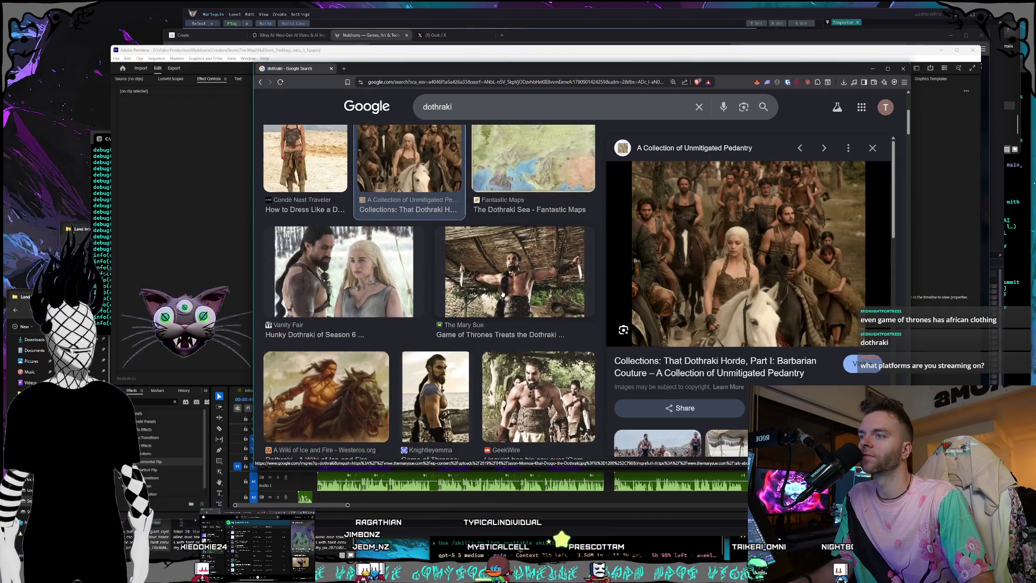
pyautogui.click(503, 292)
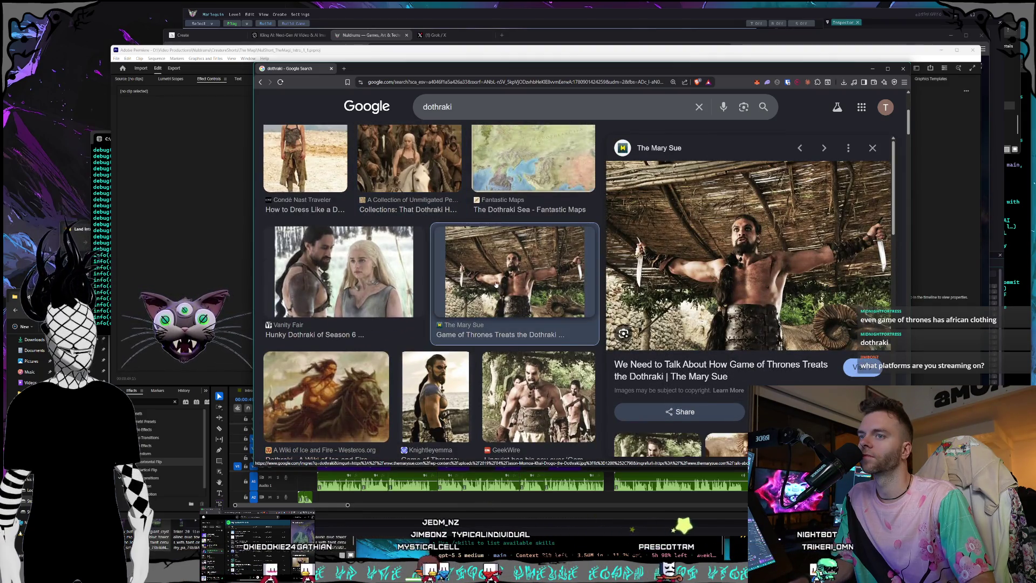
pyautogui.scroll(-1, 504, 285)
pyautogui.scroll(-1, 504, 279)
pyautogui.scroll(-1, 504, 281)
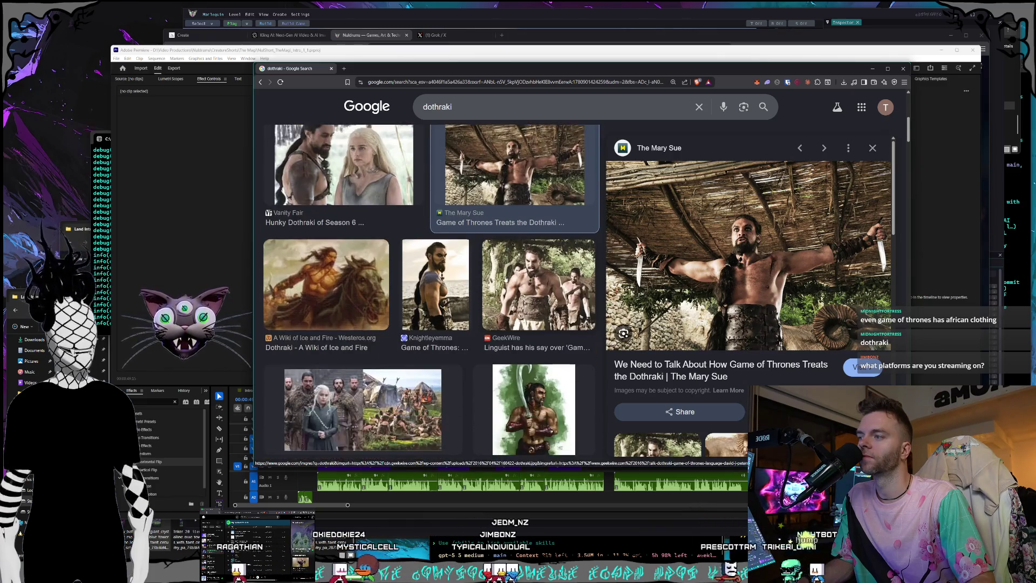
pyautogui.scroll(4, 504, 281)
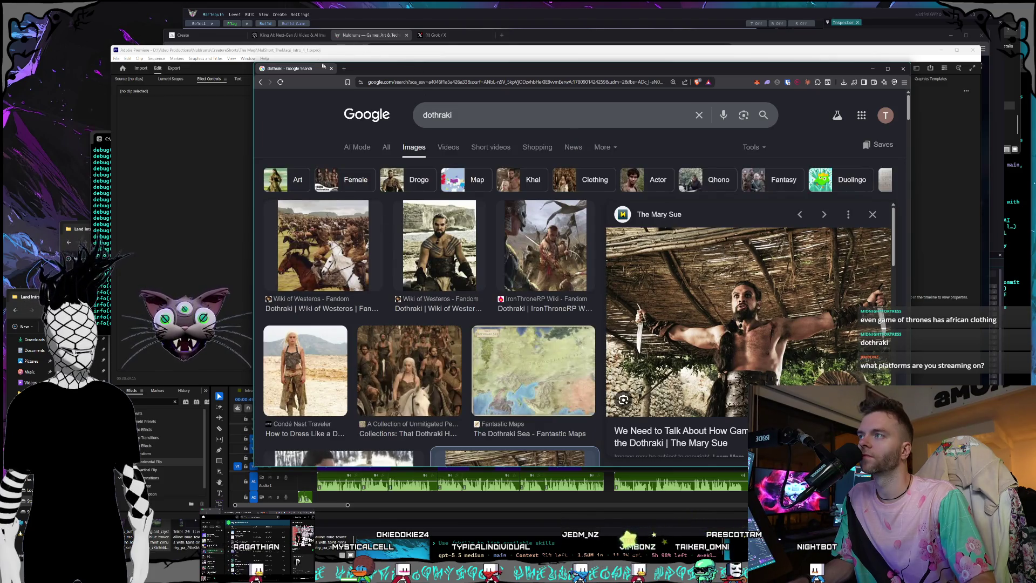
pyautogui.hotkey('alt', 'Tab')
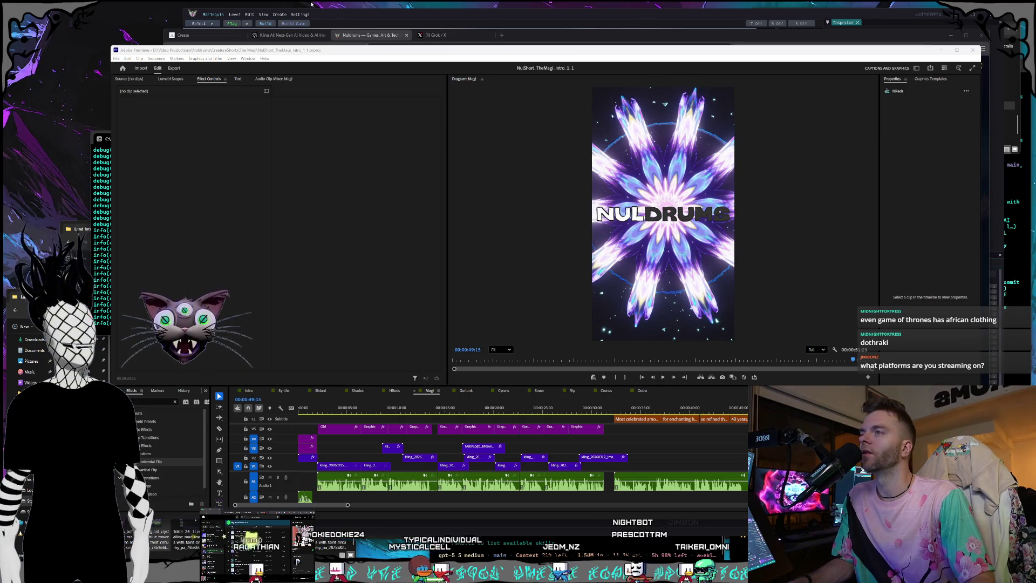
pyautogui.click(468, 51)
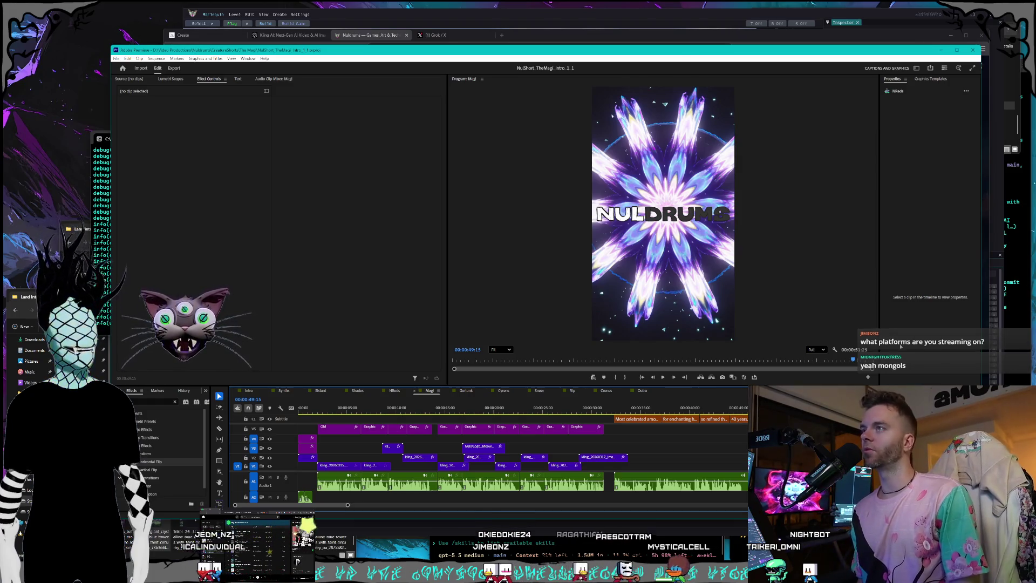
pyautogui.click(443, 36)
pyautogui.click(397, 260)
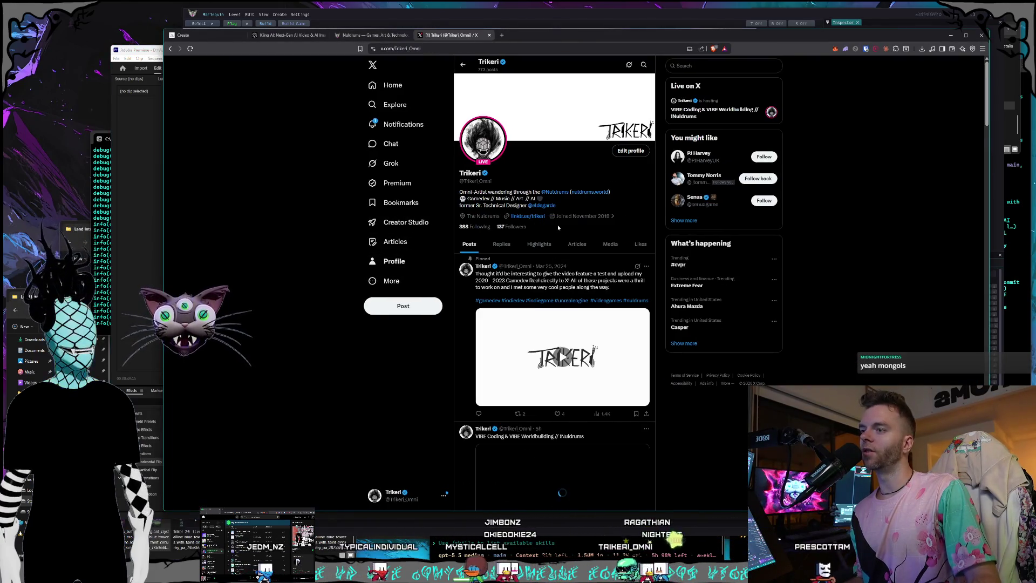
pyautogui.scroll(-1, 559, 227)
pyautogui.scroll(-1, 587, 405)
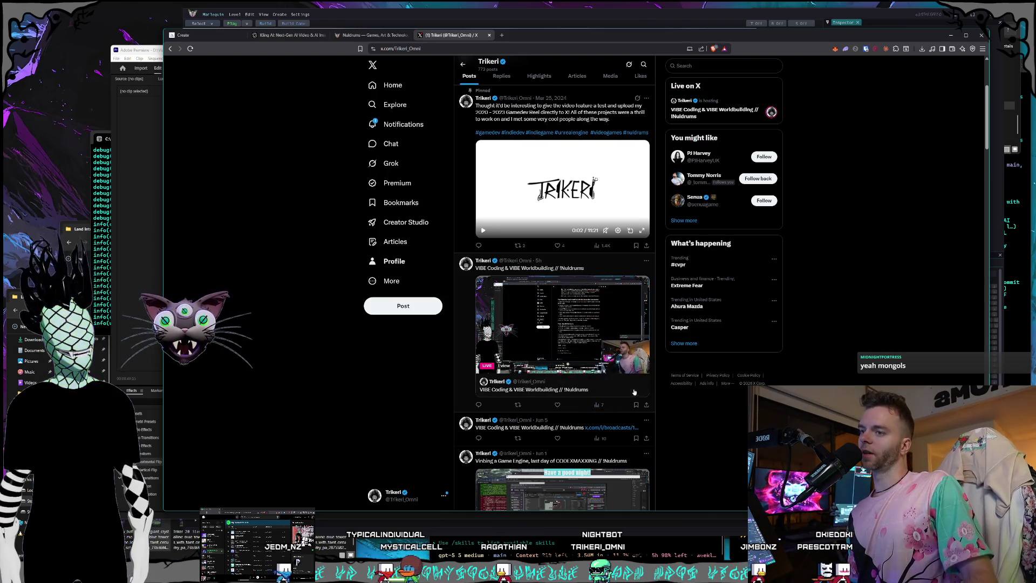
pyautogui.scroll(-1, 713, 409)
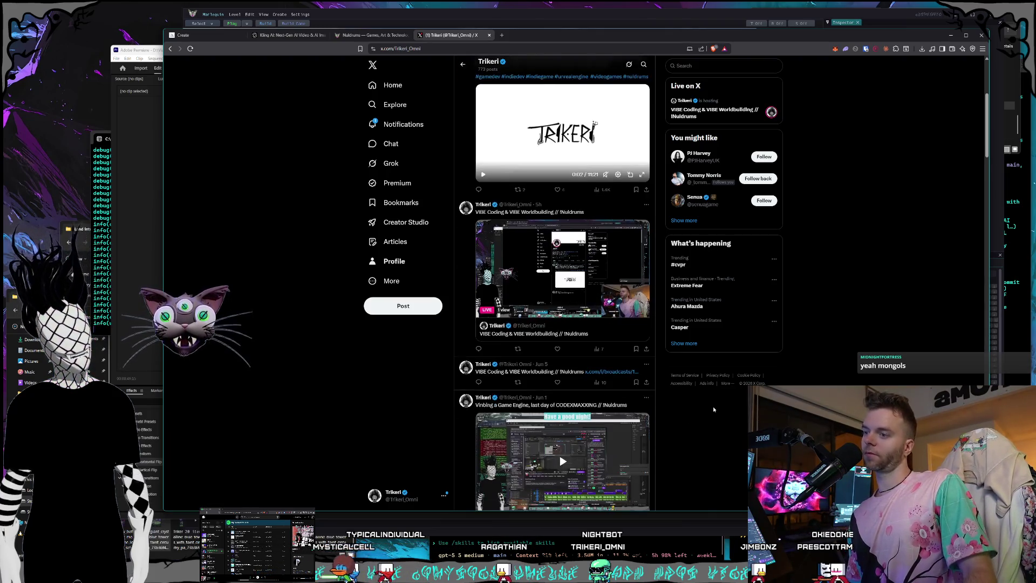
pyautogui.scroll(-1, 713, 409)
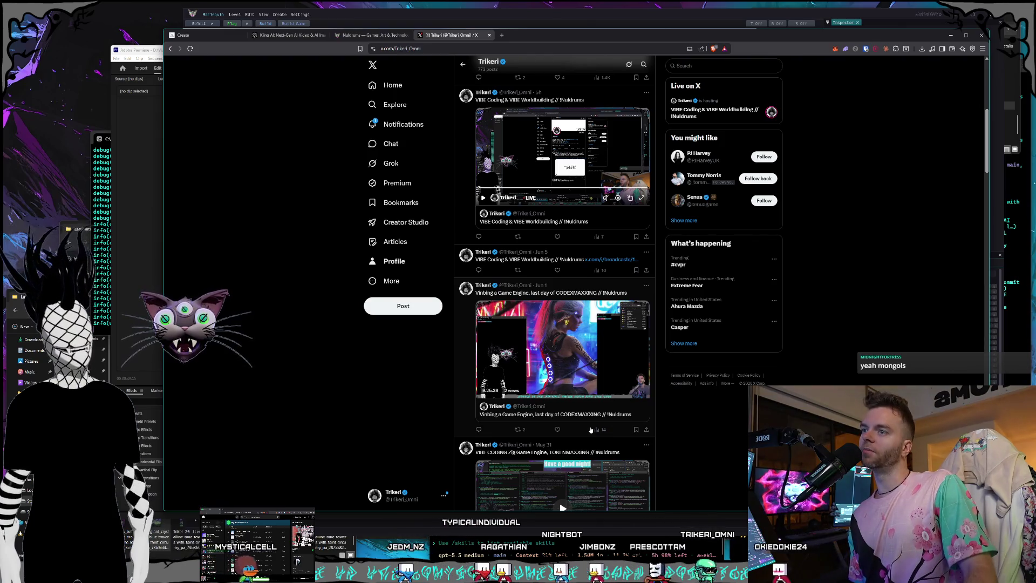
pyautogui.scroll(3, 590, 429)
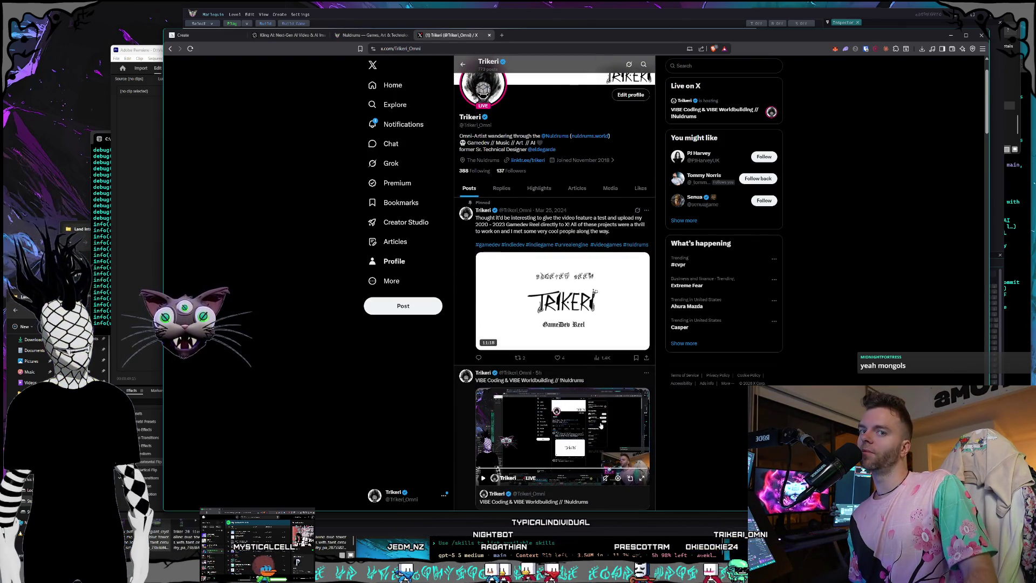
pyautogui.scroll(1, 601, 426)
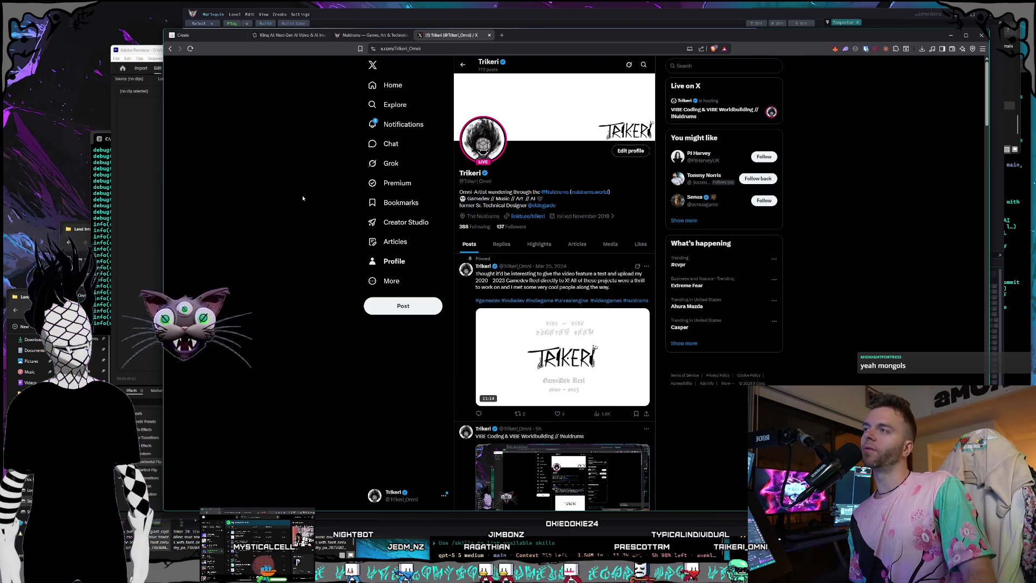
# - Open a new browser tab and show the Stream bookmarks folder
pyautogui.click(500, 35)
pyautogui.click(223, 60)
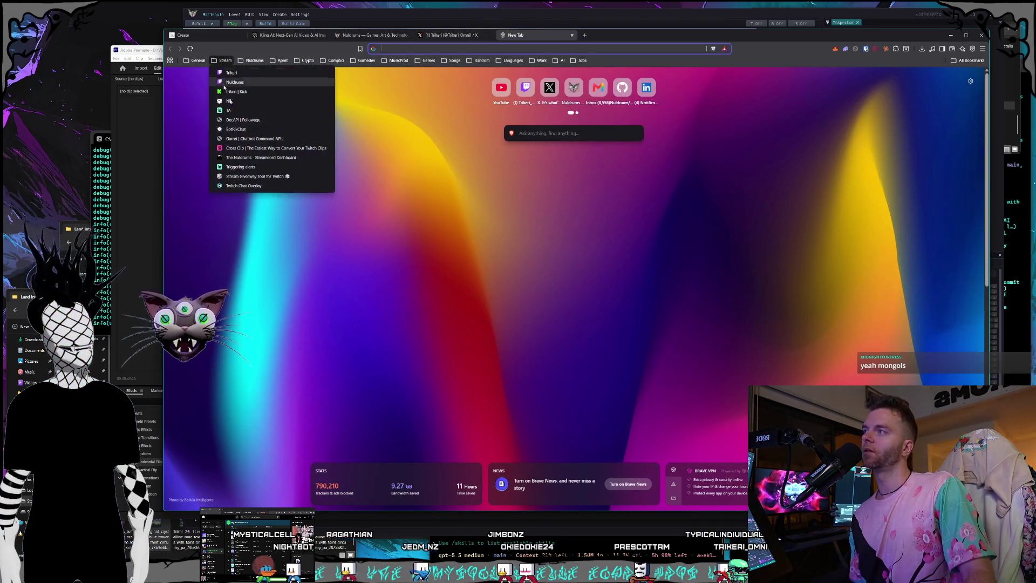
# - Load the trikeri Kick channel and check its About followers line
pyautogui.click(259, 107)
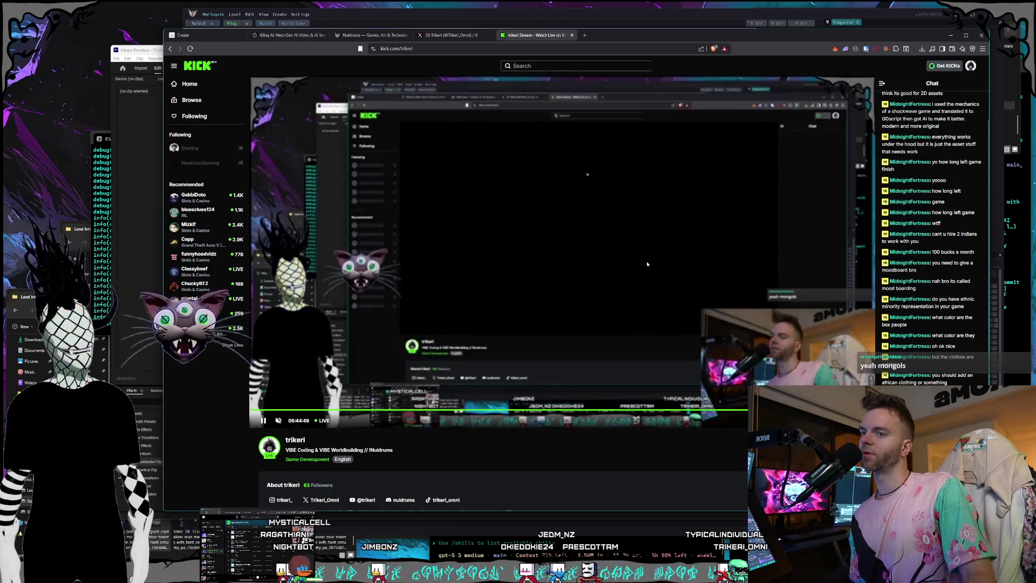
pyautogui.scroll(-2, 647, 262)
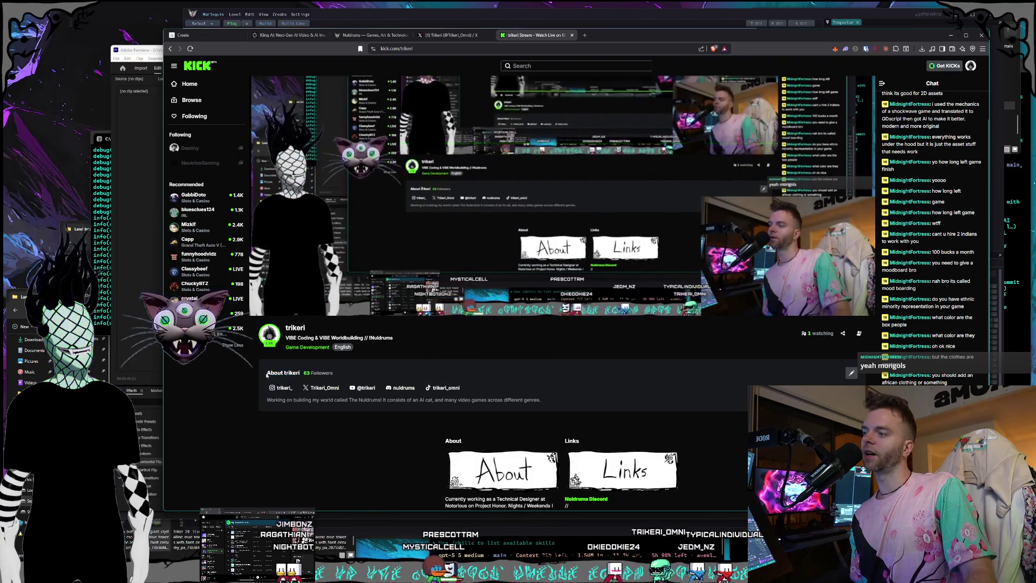
pyautogui.moveTo(265, 374); pyautogui.dragTo(350, 368)
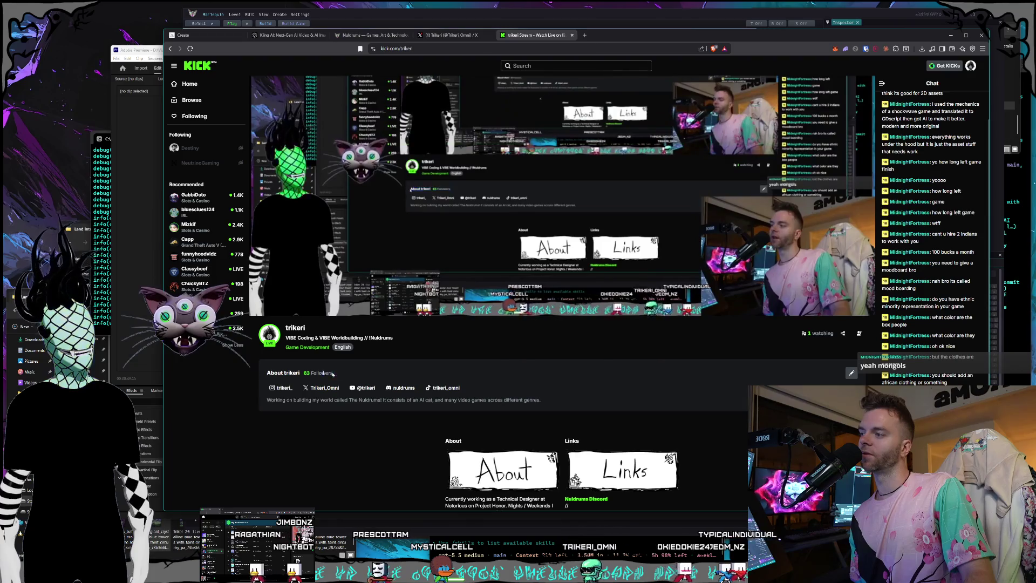
pyautogui.click(344, 368)
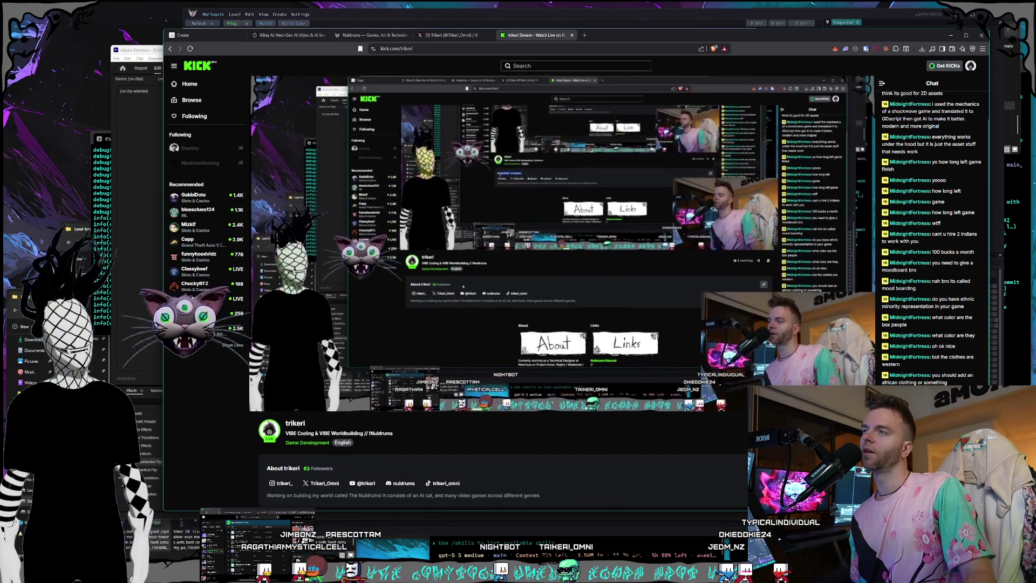
pyautogui.scroll(2, 560, 83)
# - Close the Trikeri X and Kick tabs, landing back on the Noble Reds lore page
pyautogui.click(478, 34)
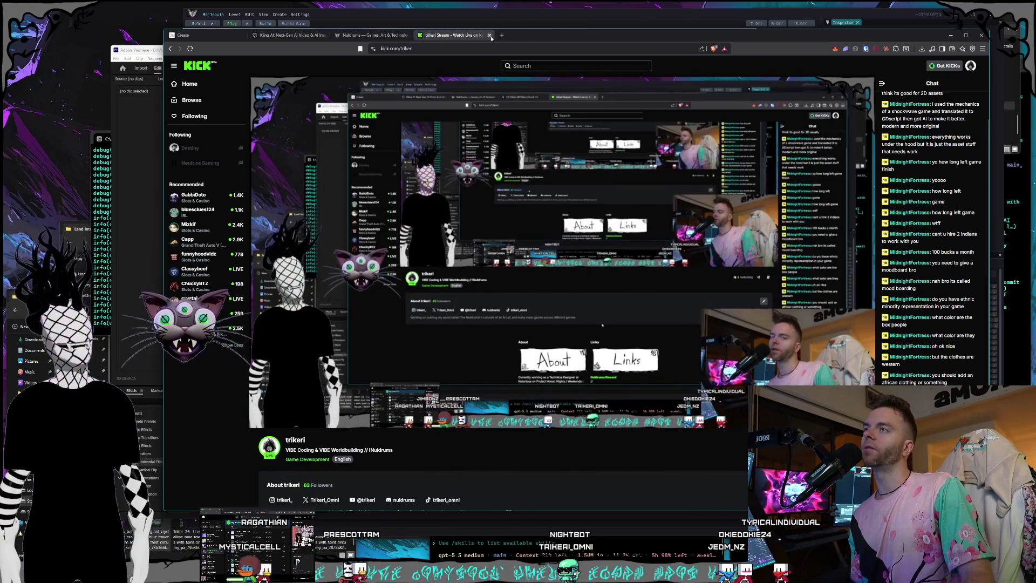
pyautogui.click(491, 34)
pyautogui.click(356, 194)
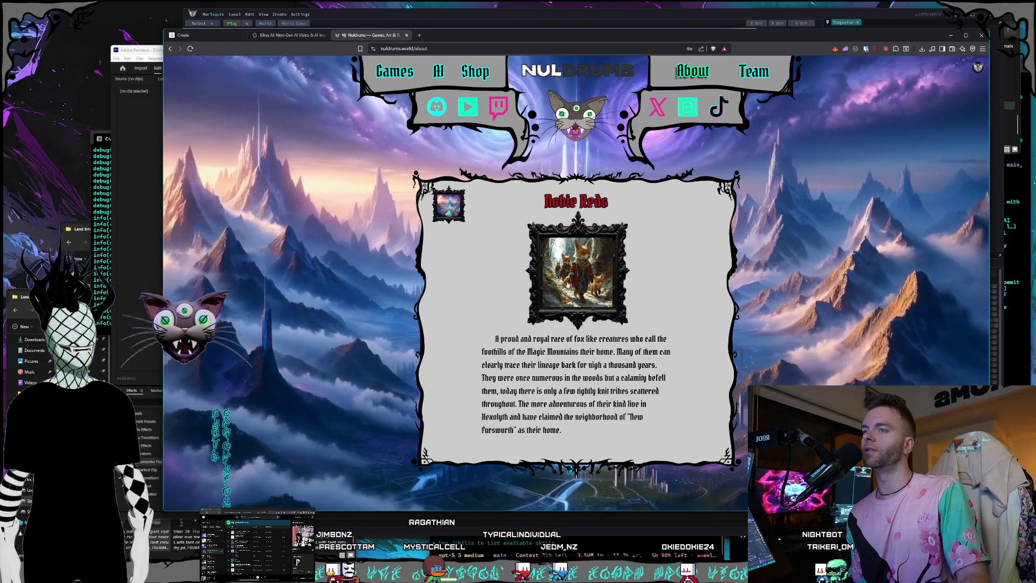
# - View the enlarged fox painting and the Magic Mountains scene, return to About, then bring up YouTube
pyautogui.click(598, 263)
pyautogui.click(332, 250)
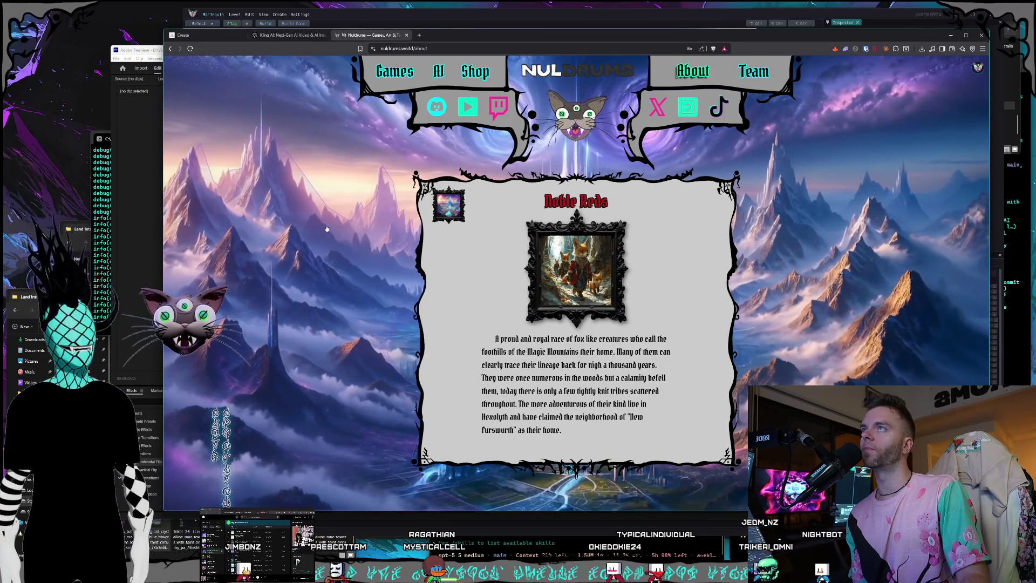
pyautogui.click(327, 231)
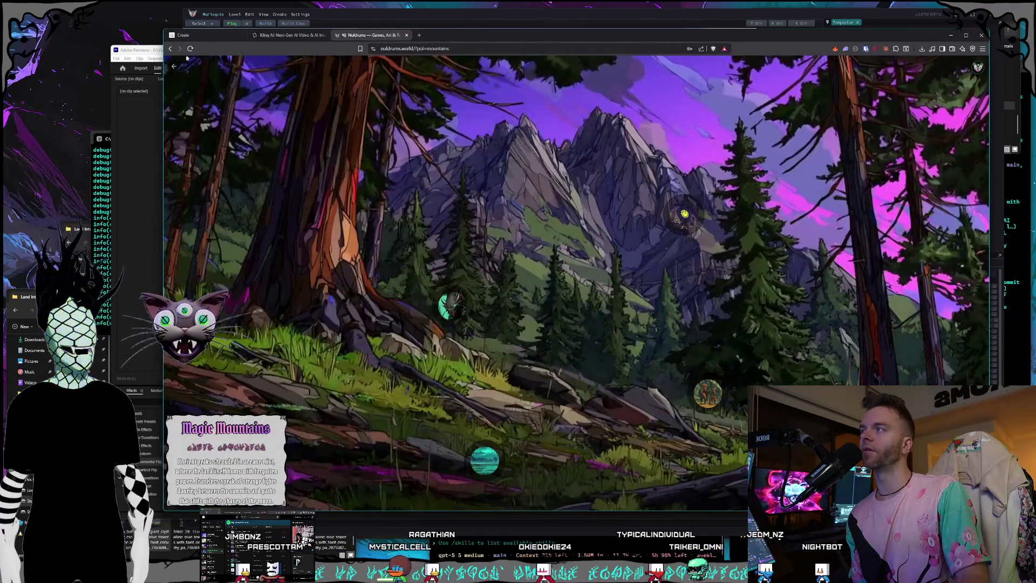
pyautogui.click(175, 49)
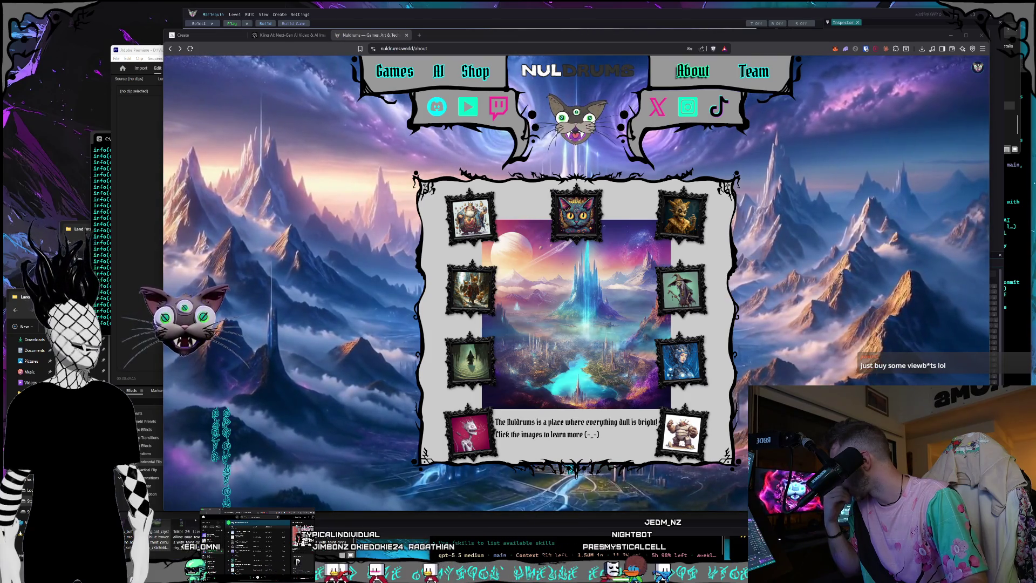
pyautogui.hotkey('alt', 'Tab')
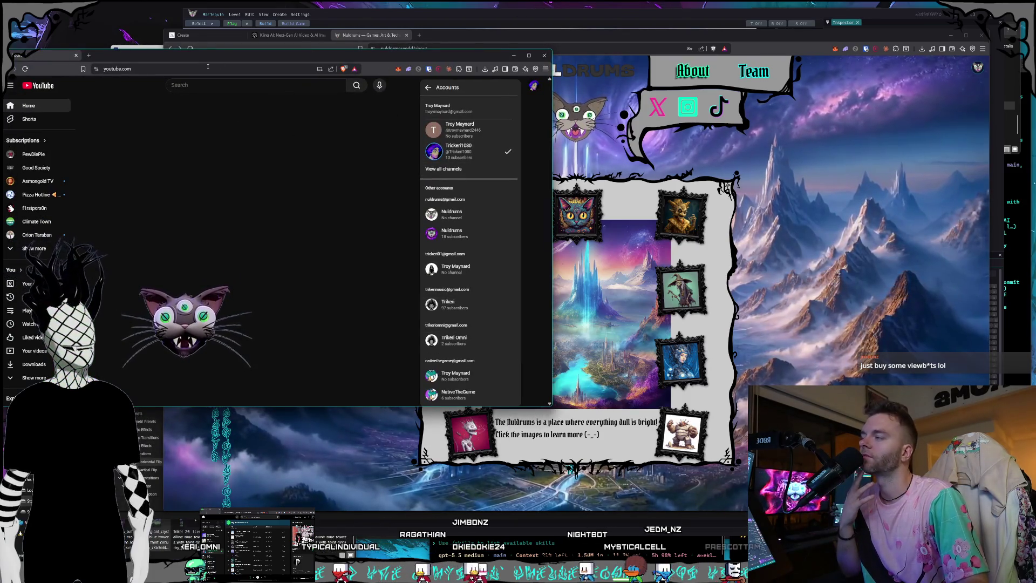
# - Return to the Nuldrums website window and open a new browser tab
pyautogui.hotkey('alt', 'Tab')
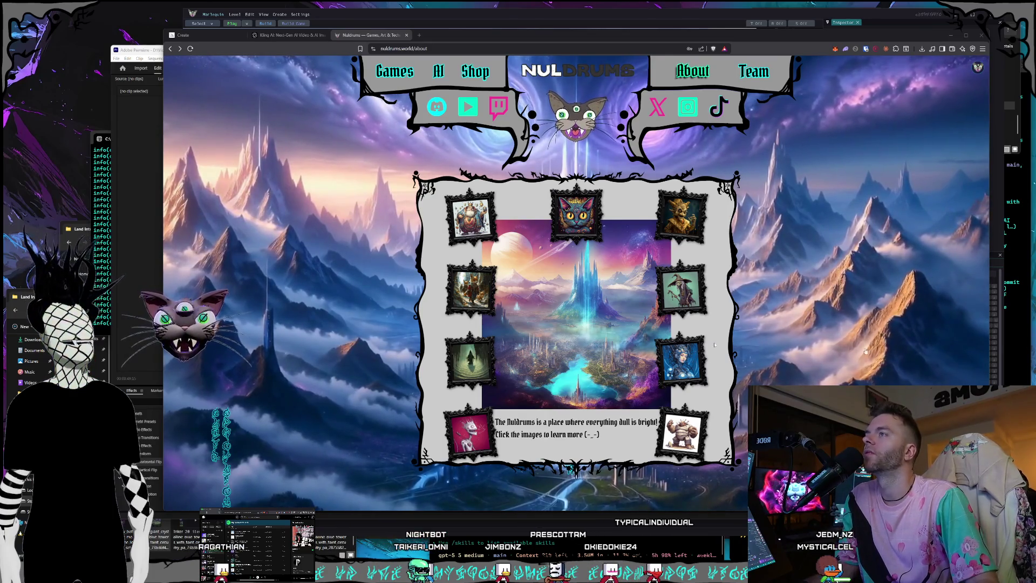
pyautogui.click(419, 36)
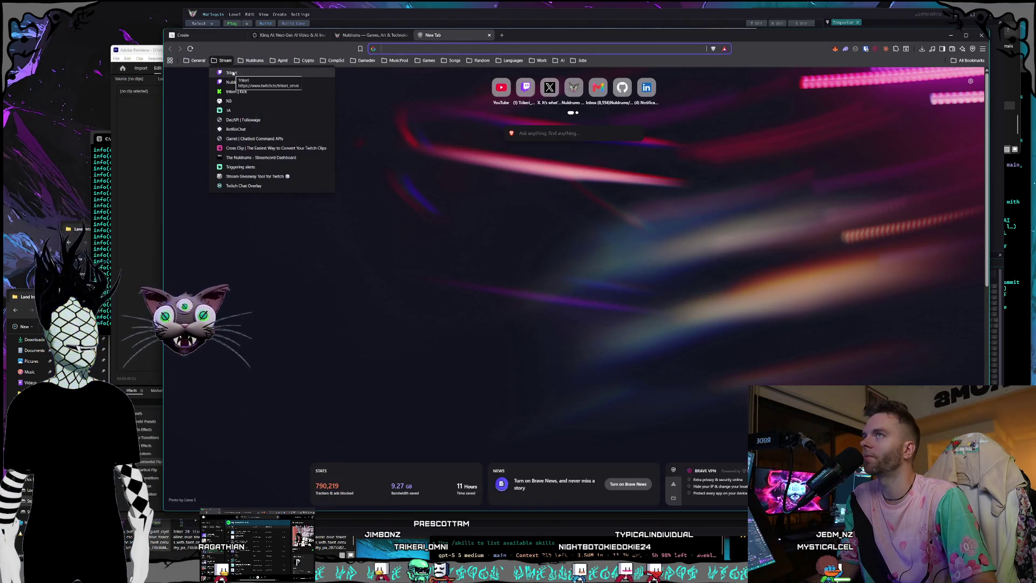
# - Open the trikeri_omni Twitch channel and browse the Software and Game Development category
pyautogui.click(232, 74)
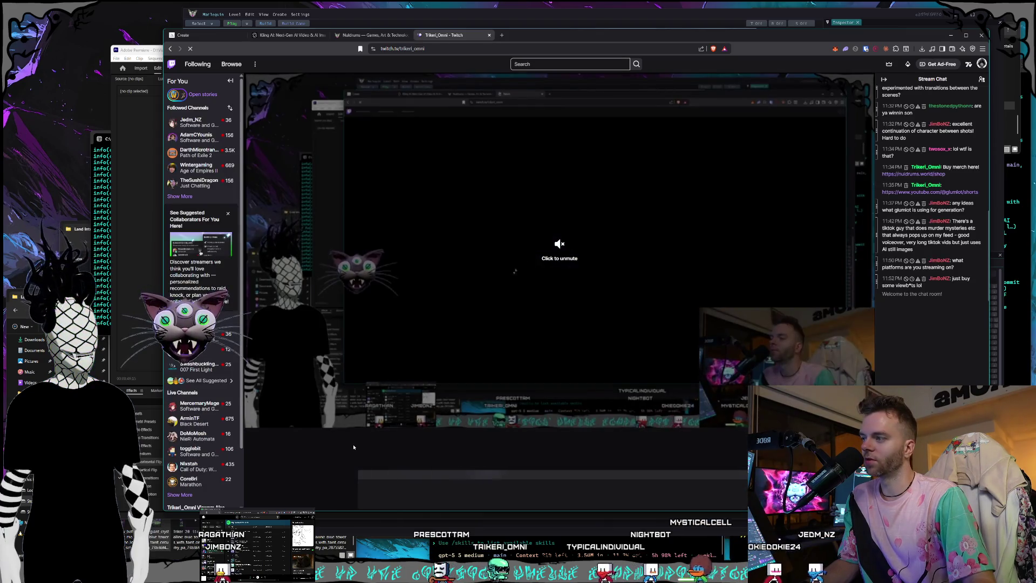
pyautogui.click(309, 455)
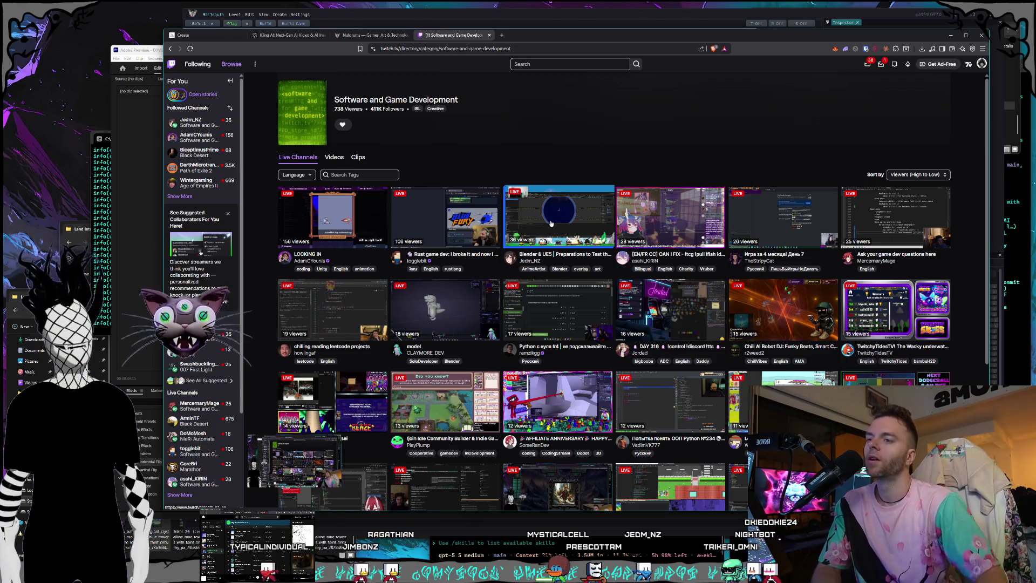
pyautogui.scroll(-1, 595, 202)
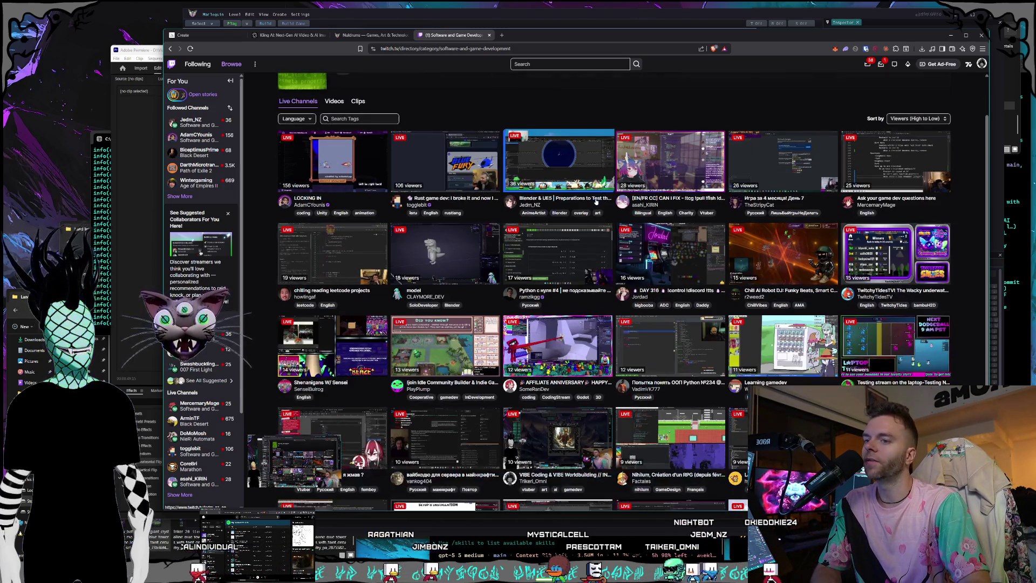
pyautogui.scroll(-1, 597, 201)
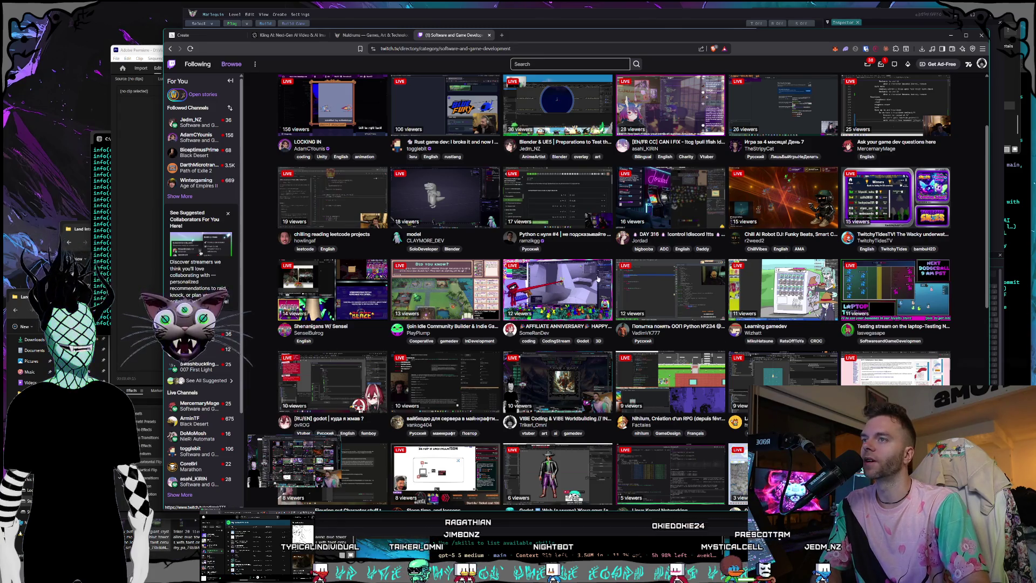
pyautogui.scroll(3, 598, 279)
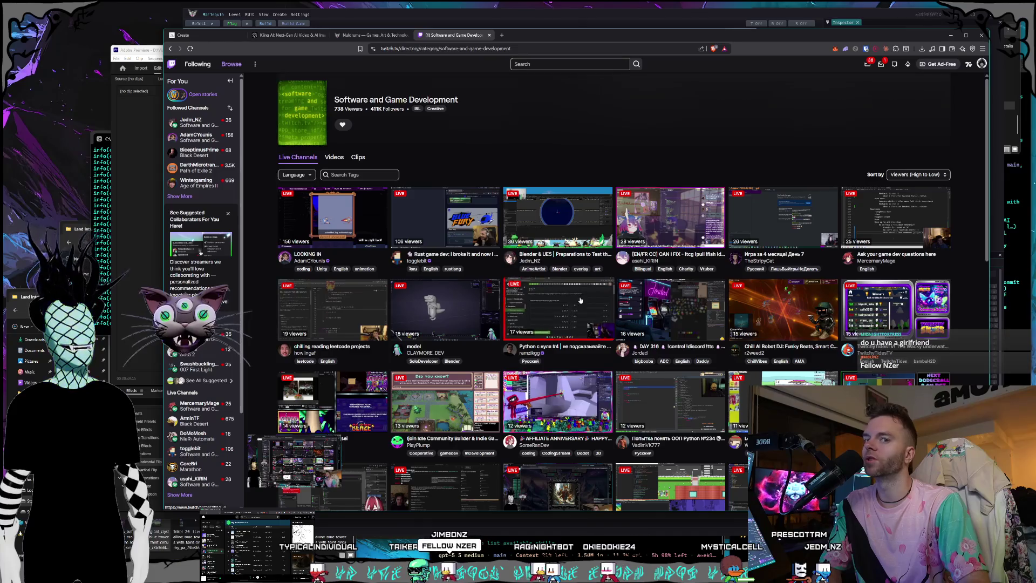
pyautogui.scroll(-2, 581, 300)
pyautogui.scroll(1, 599, 208)
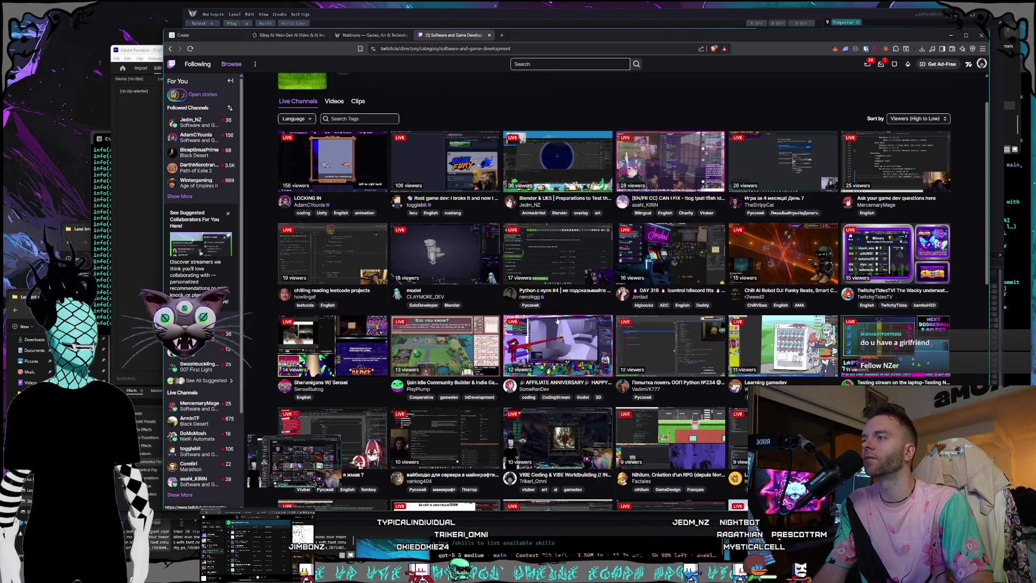
pyautogui.scroll(2, 388, 185)
# - Repeatedly highlight and clear the category title and stats text
pyautogui.moveTo(513, 131); pyautogui.dragTo(281, 79)
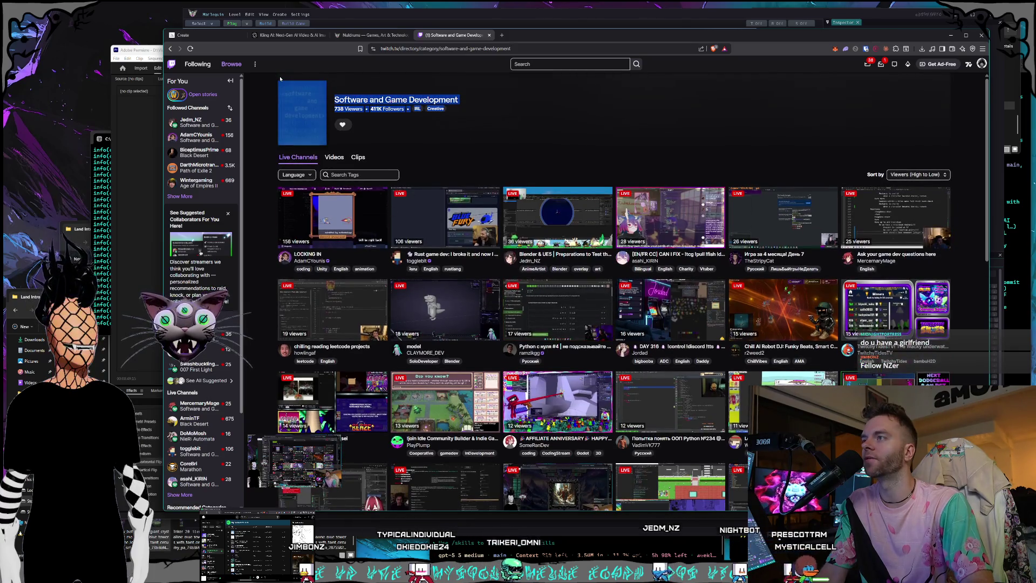
pyautogui.click(501, 137)
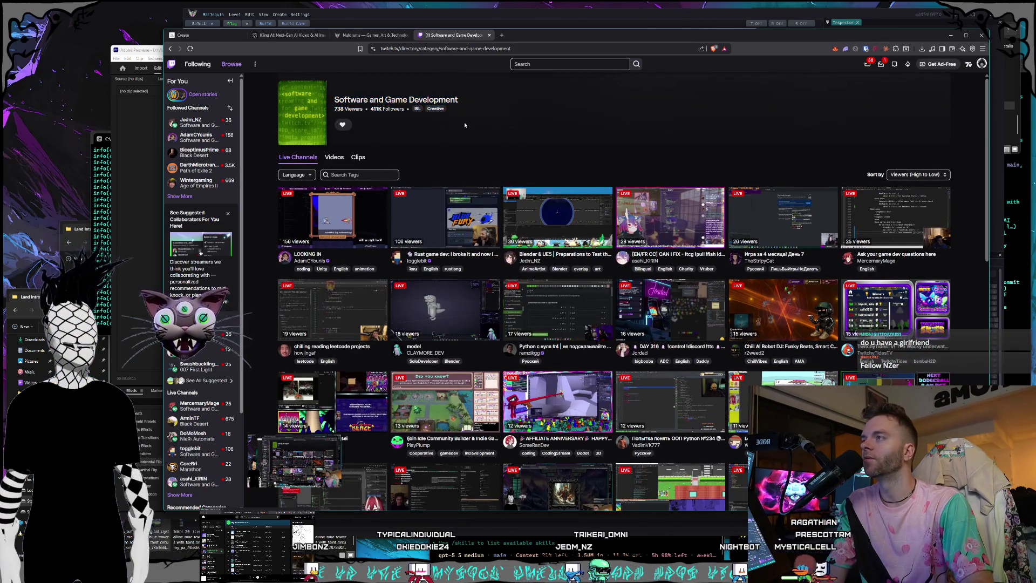
pyautogui.moveTo(335, 99)
pyautogui.mouseDown()
pyautogui.moveTo(494, 118)
pyautogui.moveTo(348, 87)
pyautogui.mouseUp()
pyautogui.click(495, 119)
pyautogui.click(528, 139)
pyautogui.moveTo(460, 101); pyautogui.dragTo(371, 101)
pyautogui.click(474, 132)
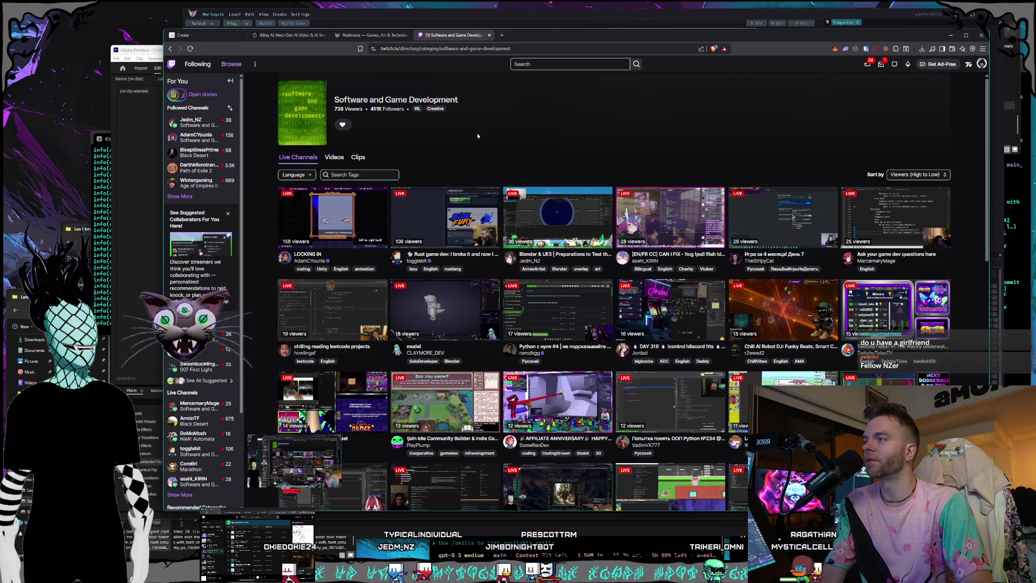
pyautogui.moveTo(495, 129); pyautogui.dragTo(330, 91)
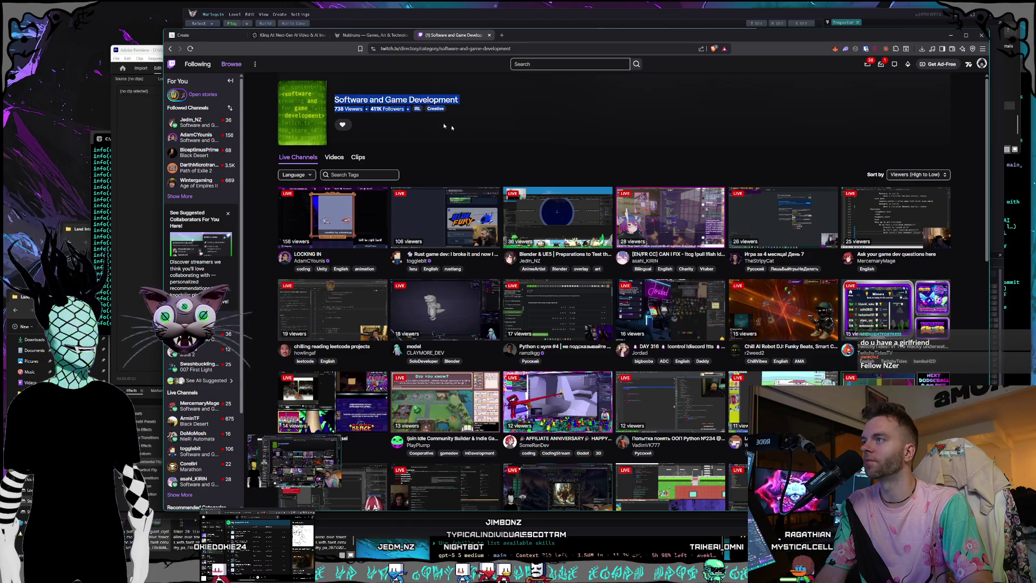
pyautogui.click(500, 138)
pyautogui.moveTo(449, 114); pyautogui.dragTo(332, 91)
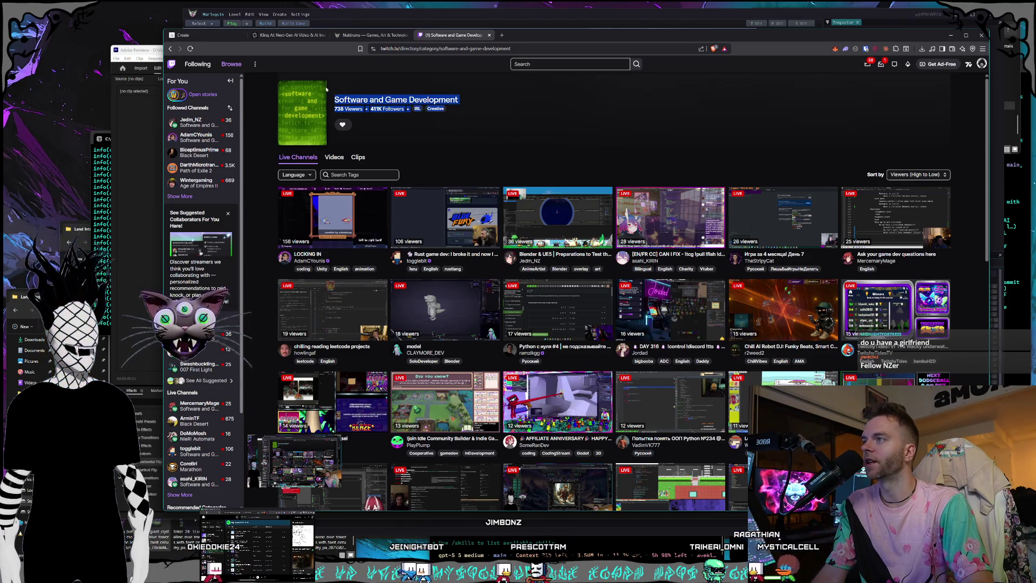
pyautogui.click(515, 129)
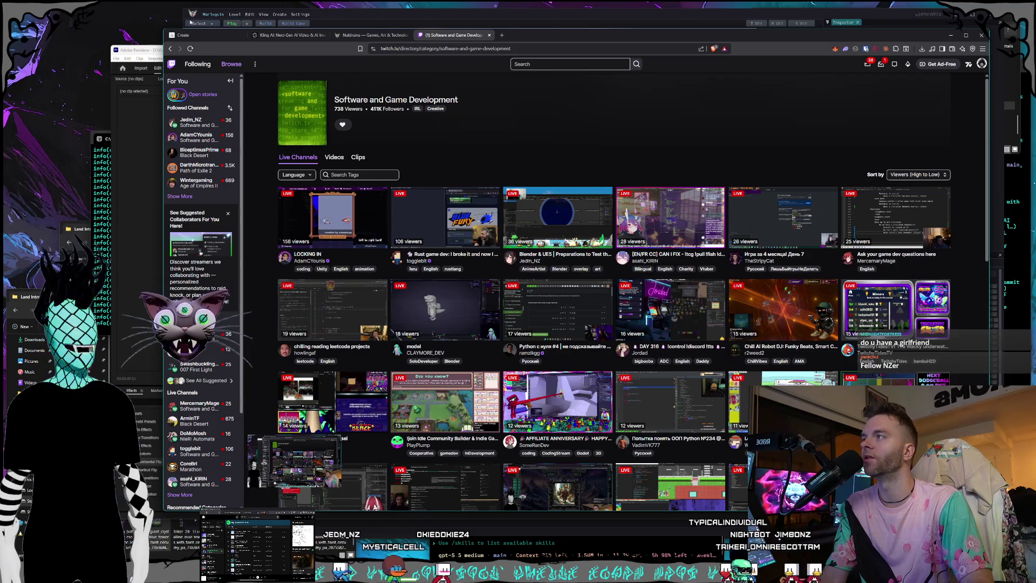
# - Restore the browser window to a smaller size
pyautogui.moveTo(568, 35)
pyautogui.mouseDown()
pyautogui.moveTo(516, 43)
pyautogui.moveTo(556, 45)
pyautogui.moveTo(541, 43)
pyautogui.mouseUp()
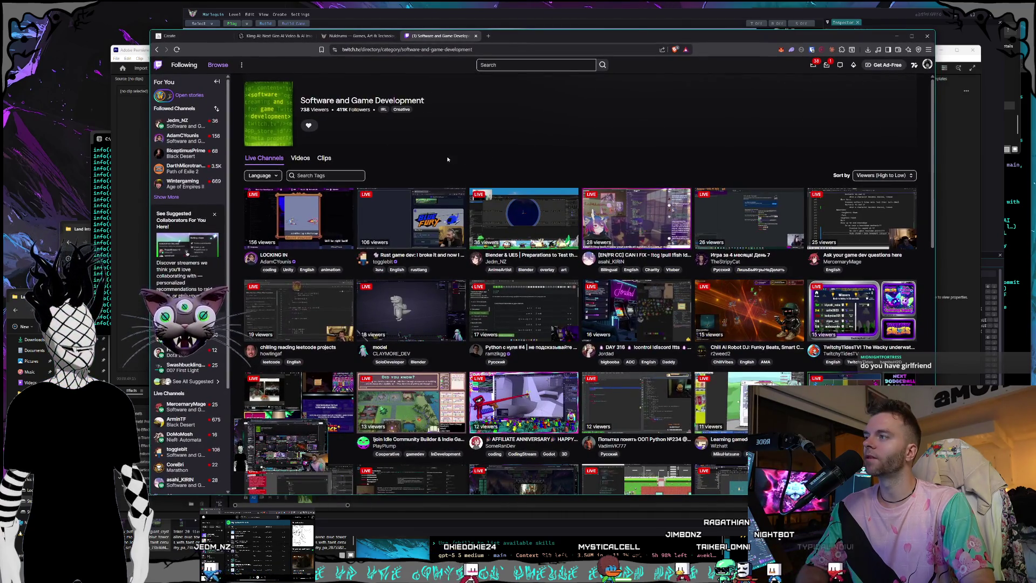
# - Highlight and clear the category header text a few times, then close the Twitch category page
pyautogui.moveTo(447, 159); pyautogui.dragTo(257, 94)
pyautogui.click(438, 172)
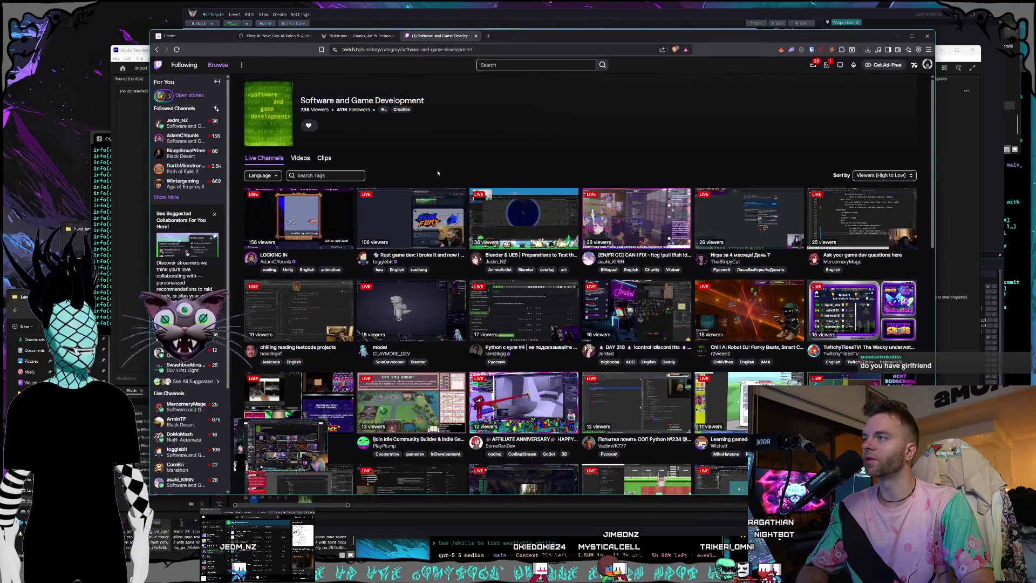
pyautogui.moveTo(298, 217)
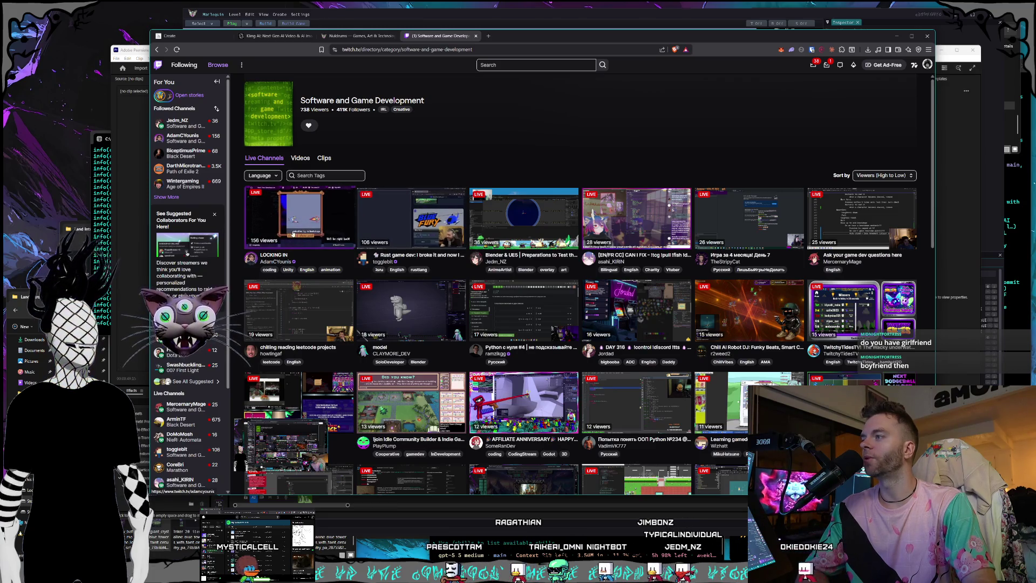
pyautogui.moveTo(422, 157); pyautogui.dragTo(206, 77)
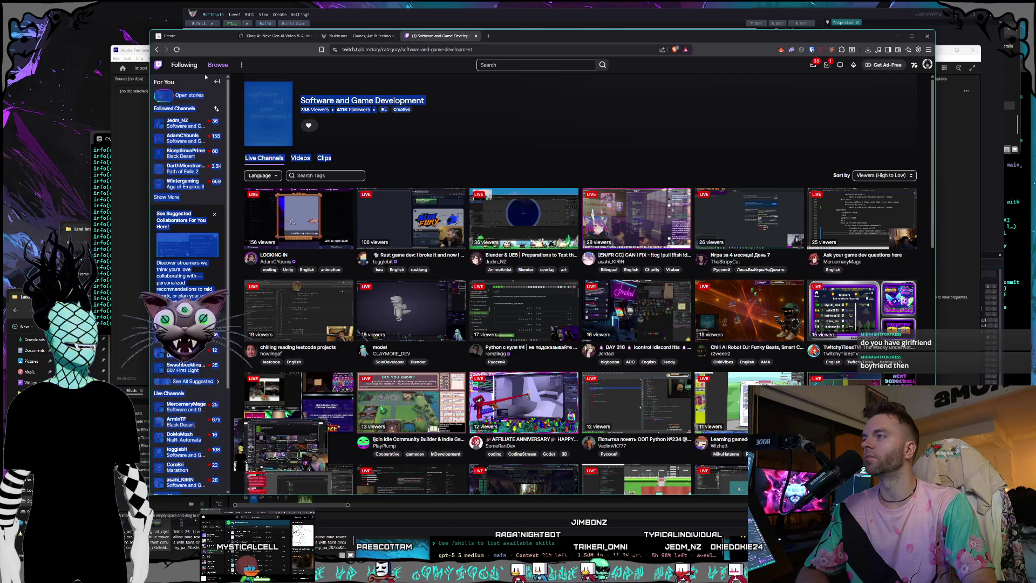
pyautogui.click(514, 167)
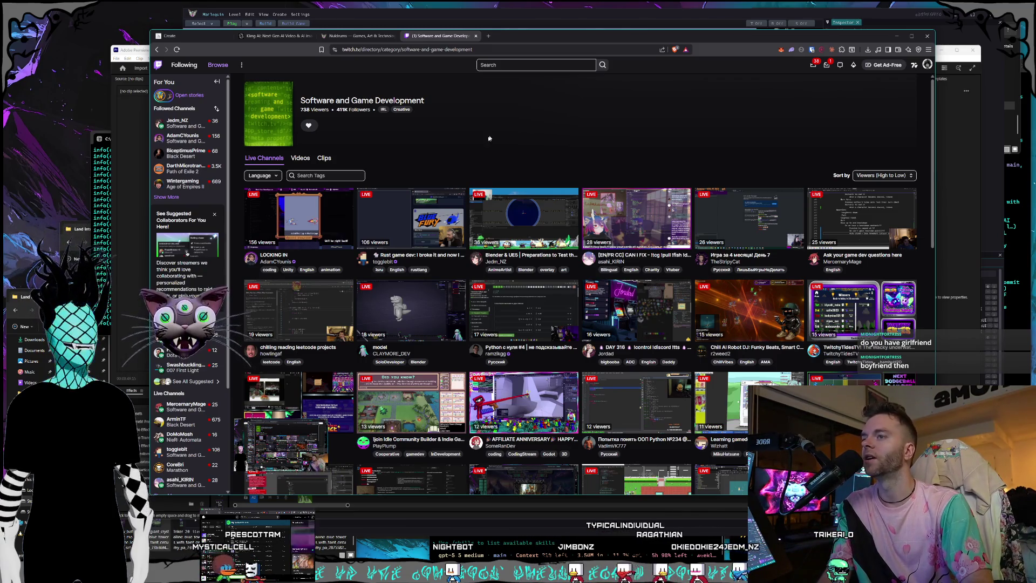
pyautogui.moveTo(489, 138); pyautogui.dragTo(475, 153)
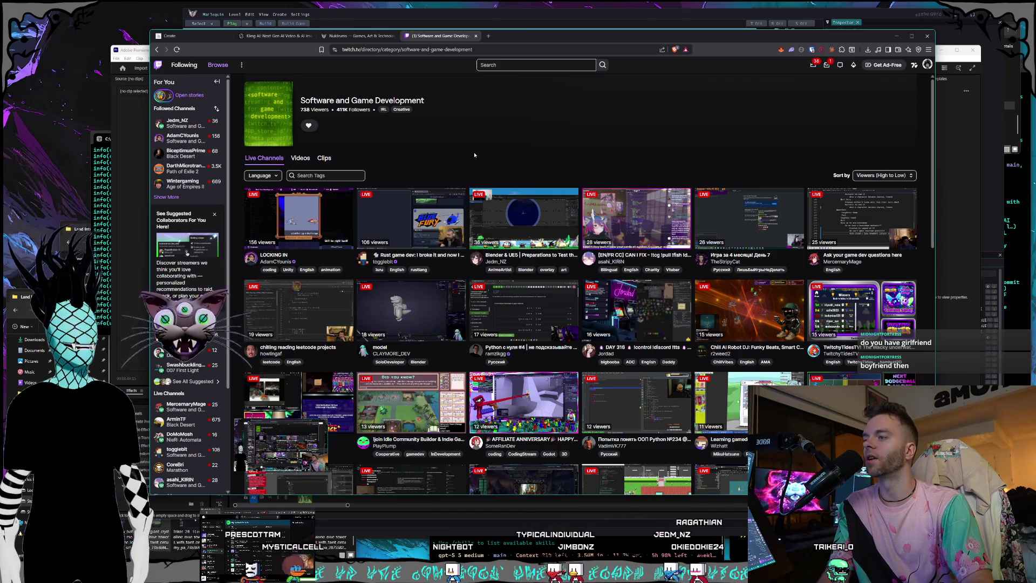
pyautogui.scroll(-1, 474, 152)
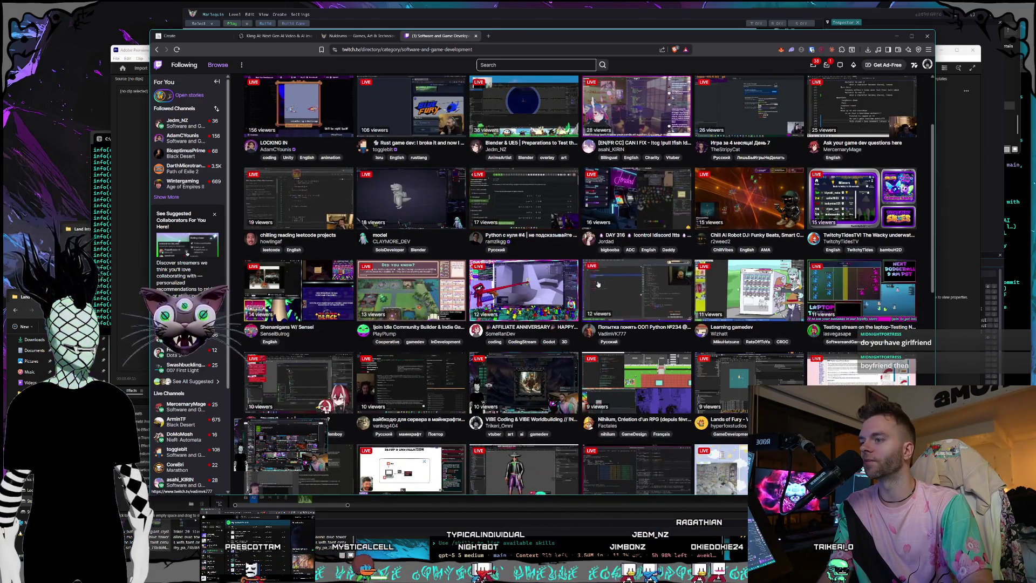
pyautogui.scroll(-2, 474, 151)
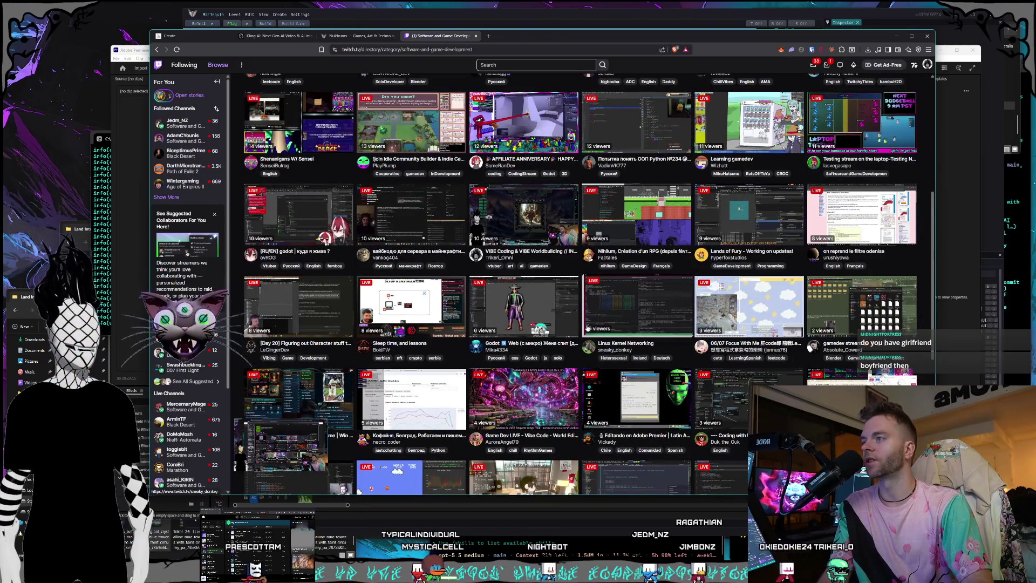
pyautogui.scroll(3, 588, 328)
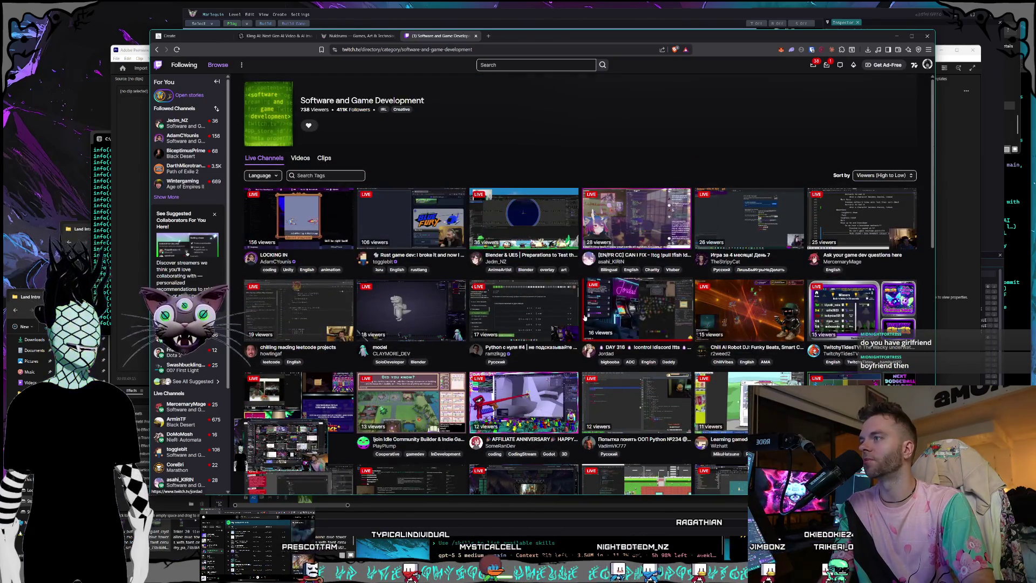
pyautogui.moveTo(364, 162); pyautogui.dragTo(166, 93)
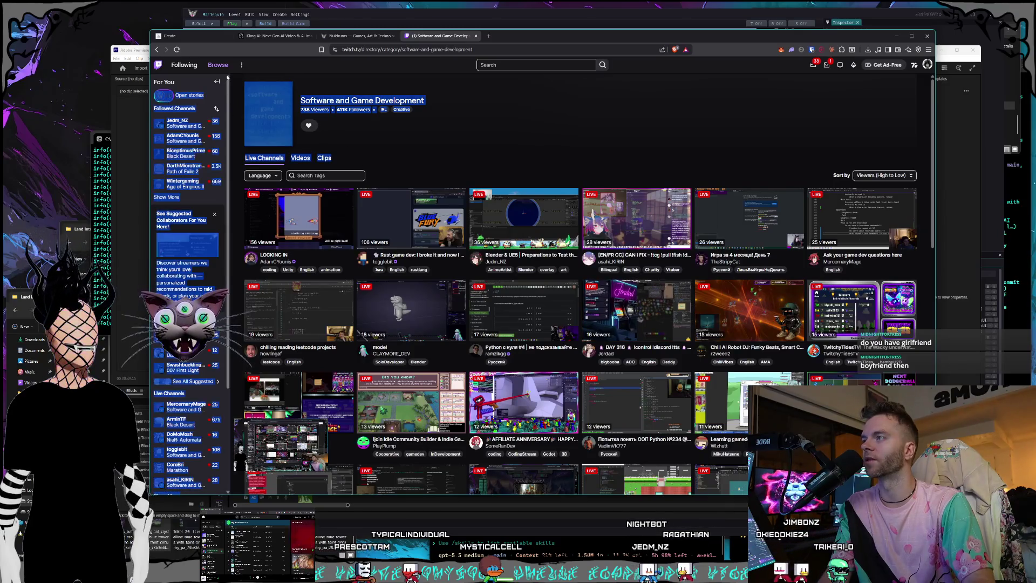
pyautogui.click(436, 133)
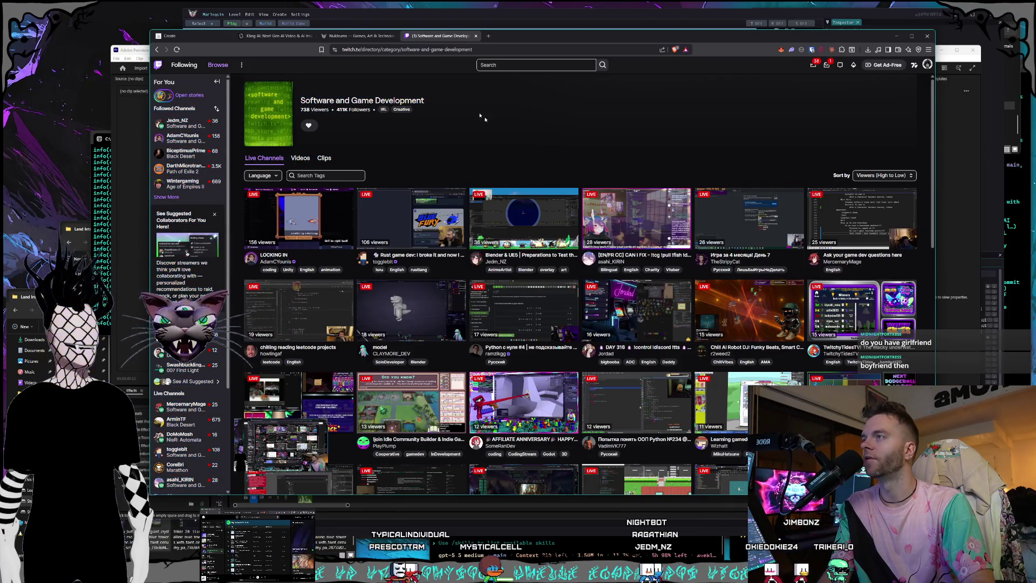
pyautogui.click(476, 36)
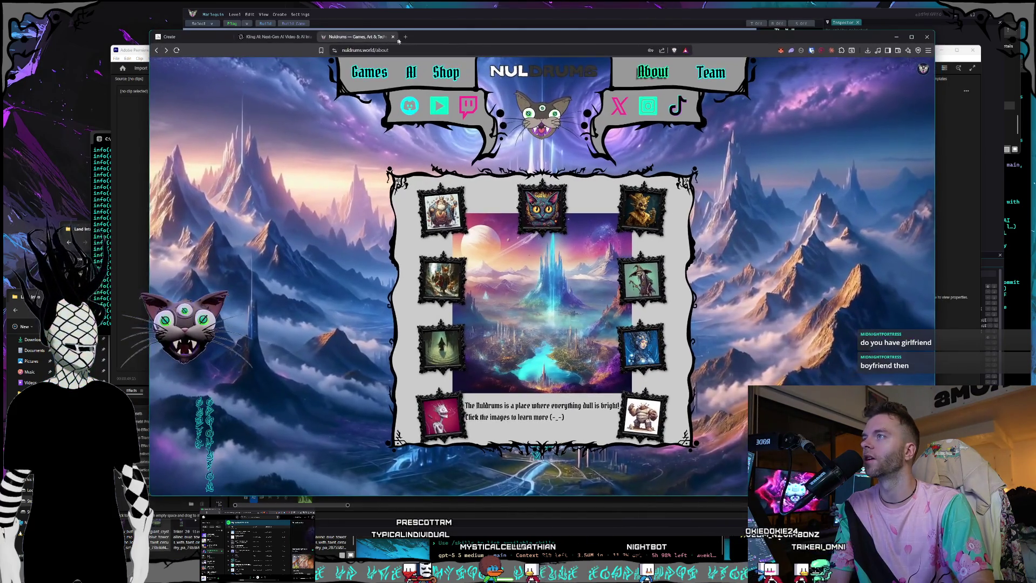
pyautogui.hotkey('ctrl', 't')
pyautogui.click(240, 62)
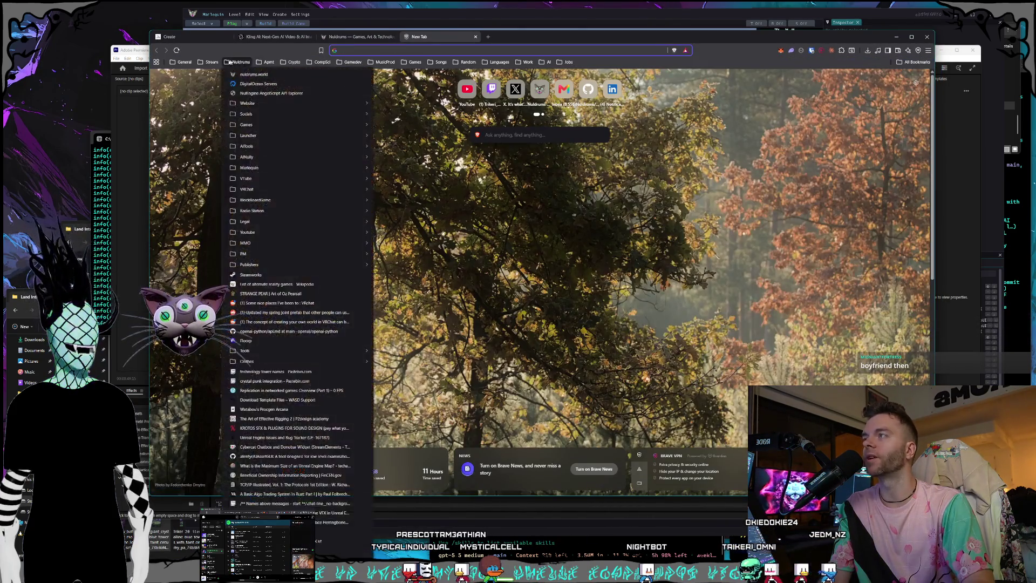
pyautogui.click(259, 76)
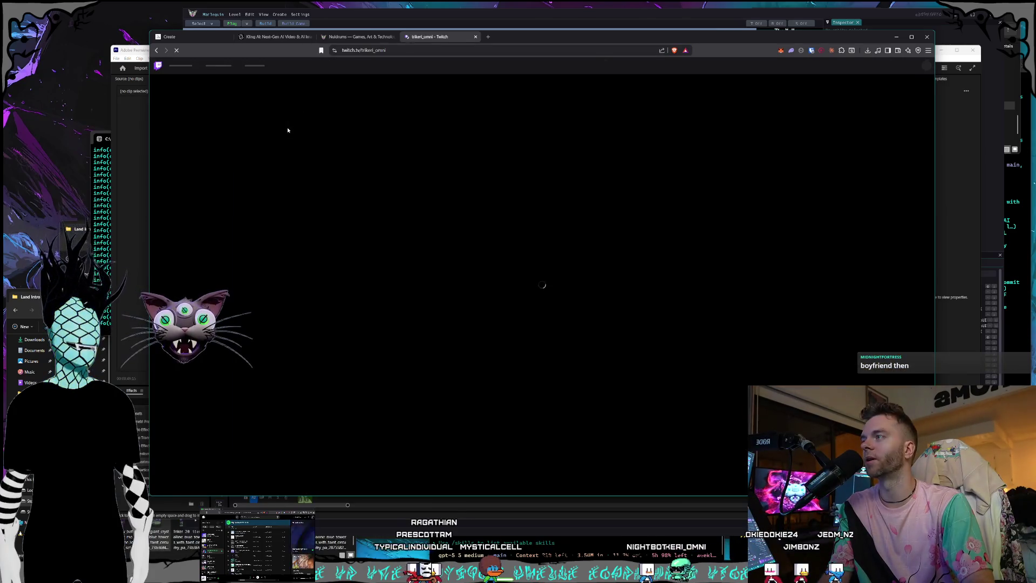
pyautogui.click(217, 65)
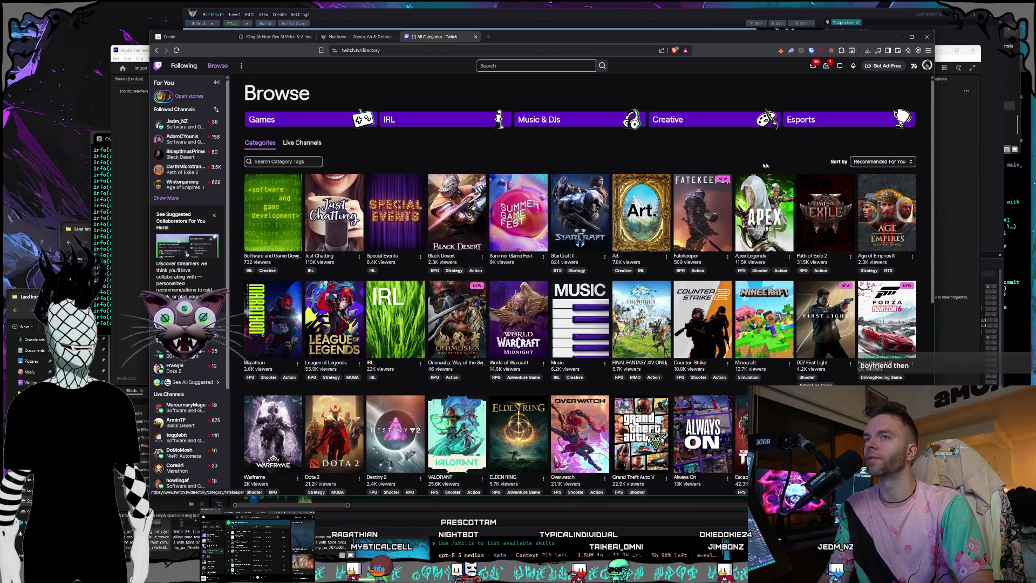
pyautogui.click(883, 162)
pyautogui.click(872, 186)
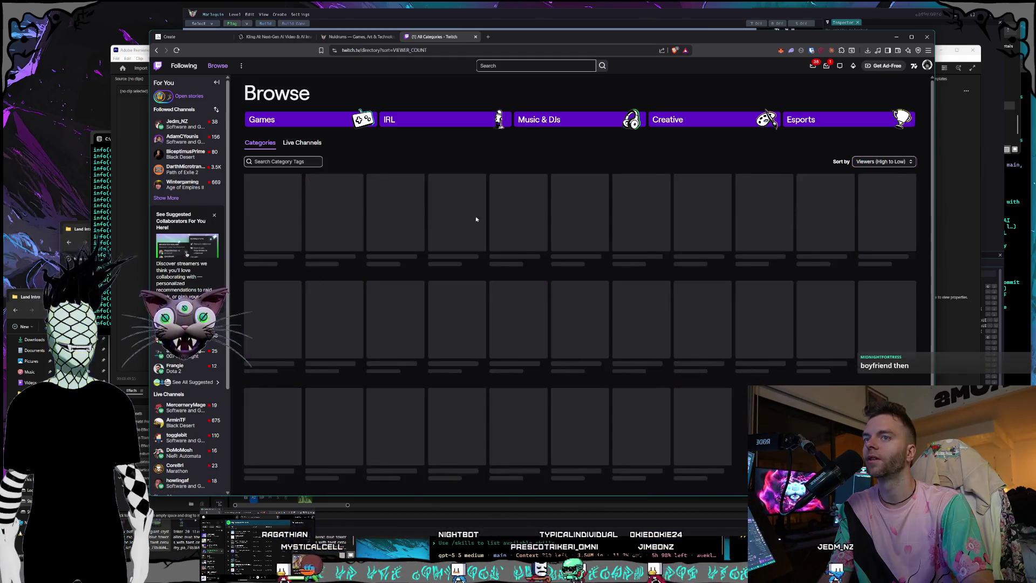
pyautogui.click(334, 212)
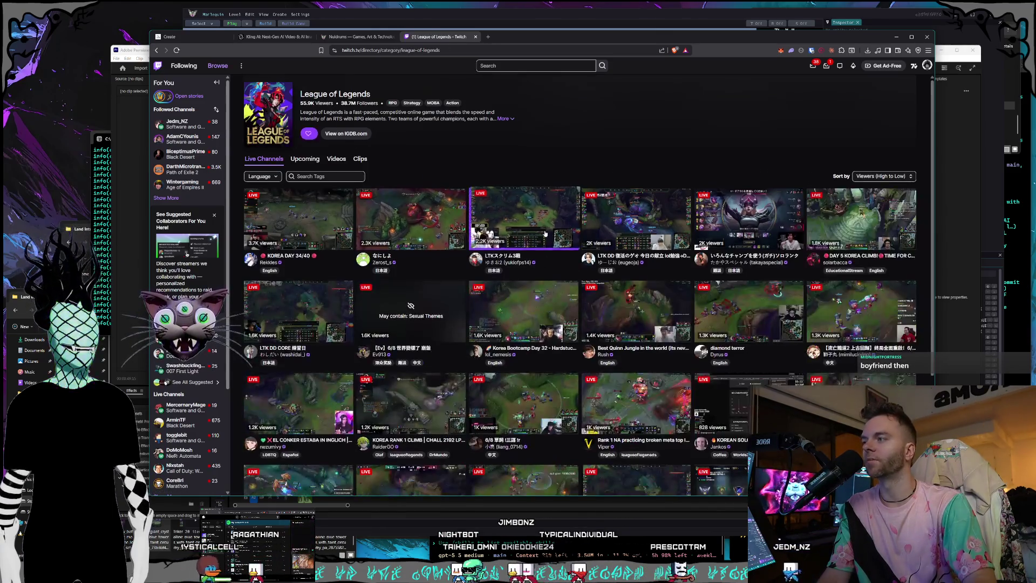
pyautogui.scroll(-3, 370, 235)
pyautogui.scroll(-4, 370, 239)
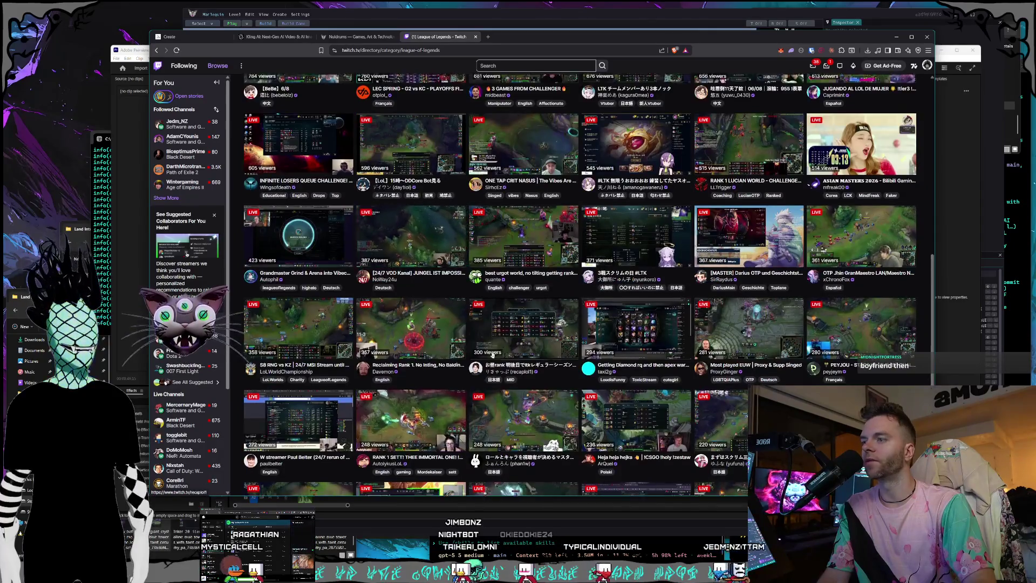
pyautogui.scroll(-1, 544, 346)
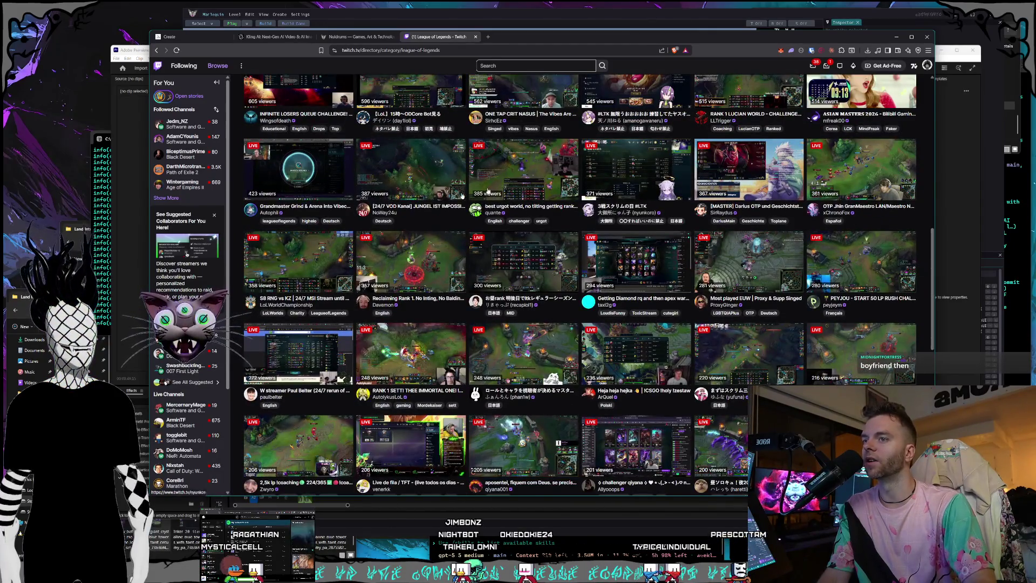
pyautogui.scroll(-4, 630, 169)
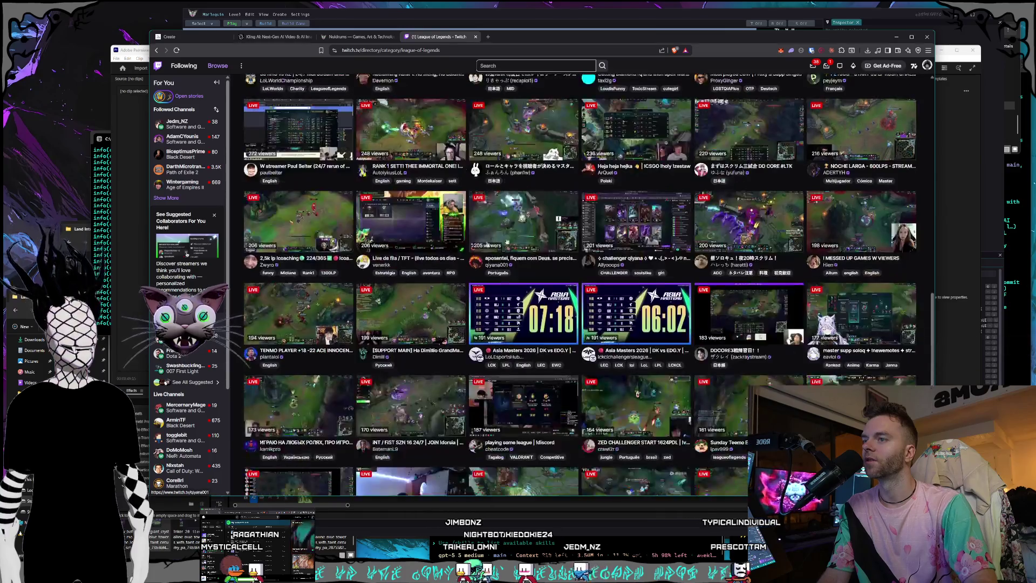
pyautogui.scroll(2, 670, 199)
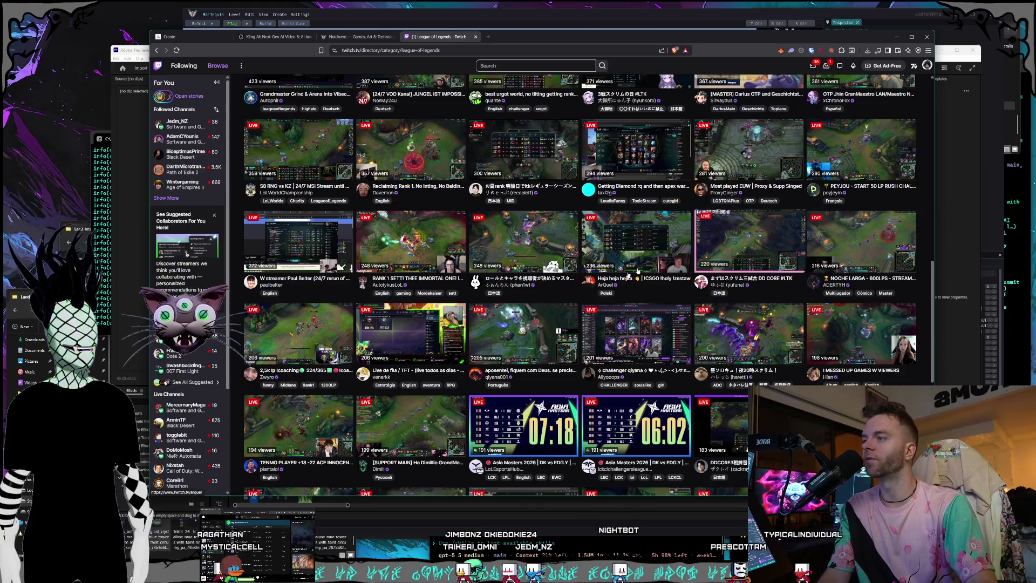
pyautogui.scroll(1, 662, 307)
pyautogui.scroll(2, 661, 307)
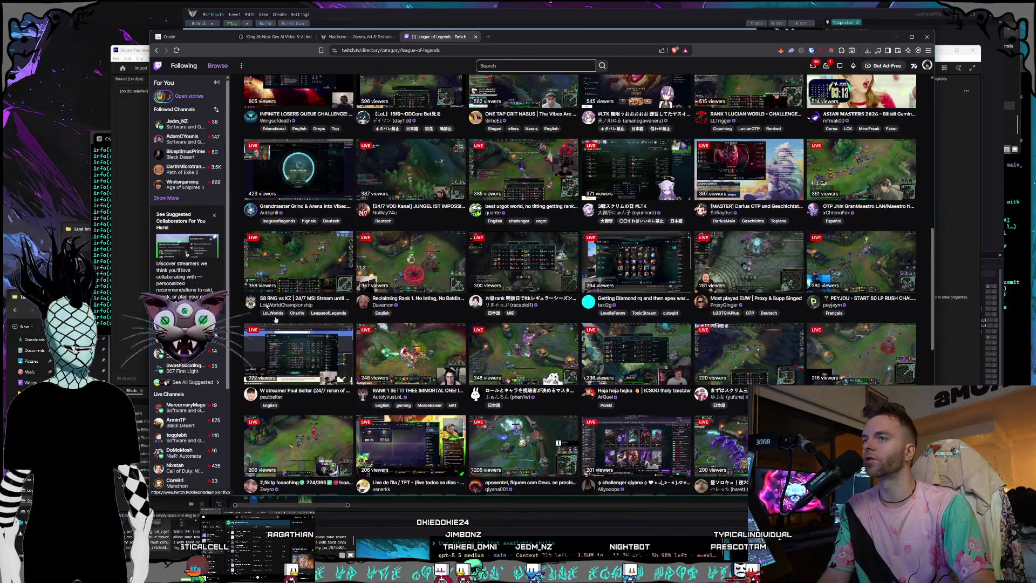
pyautogui.scroll(3, 715, 276)
pyautogui.scroll(-3, 715, 276)
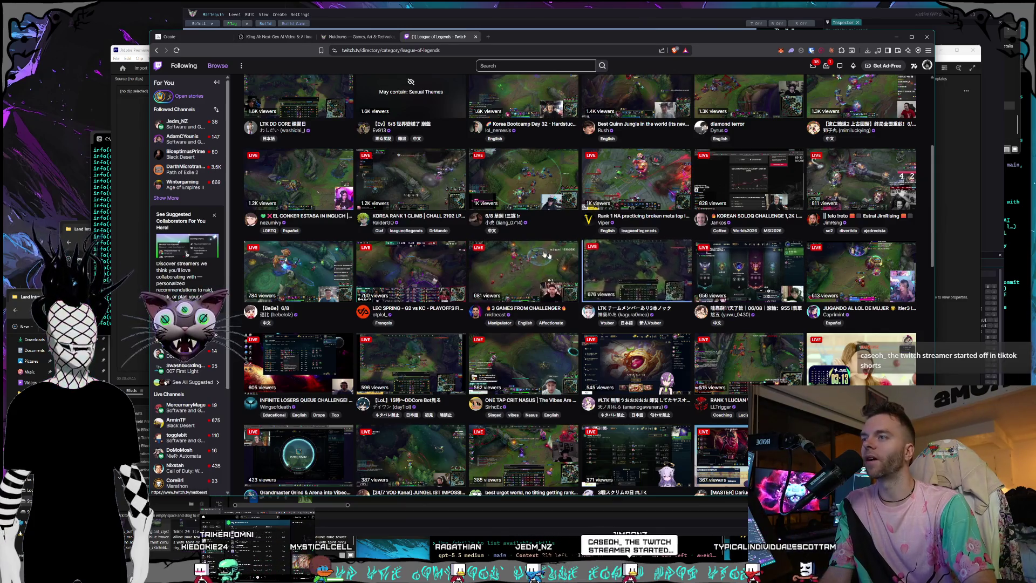
pyautogui.scroll(3, 692, 285)
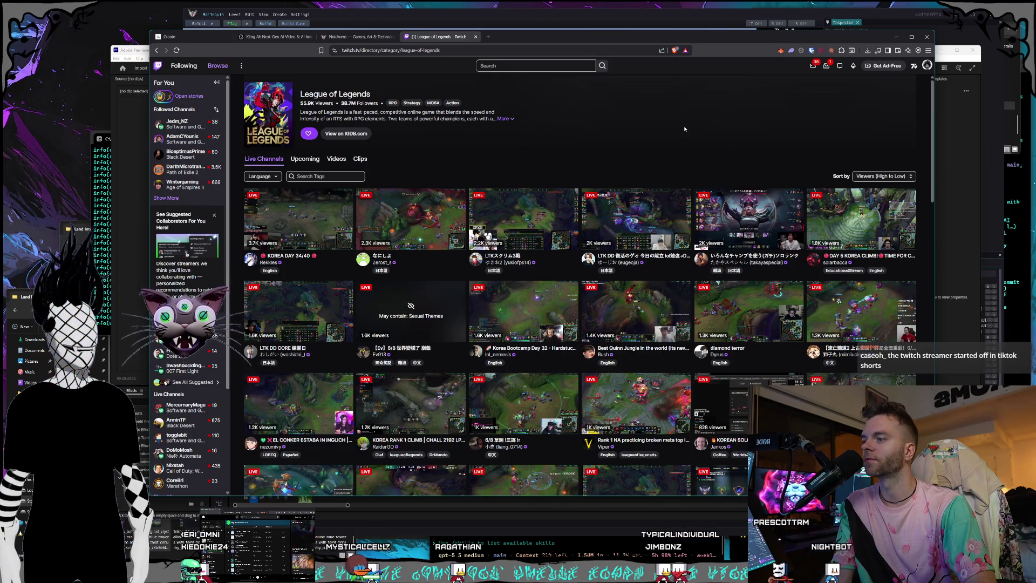
pyautogui.scroll(-2, 684, 128)
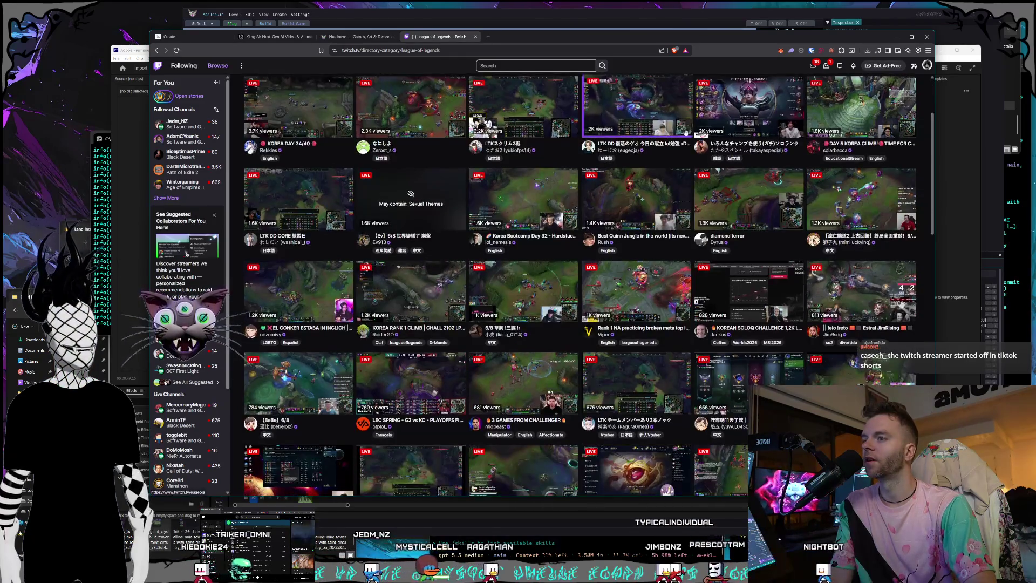
pyautogui.scroll(2, 272, 75)
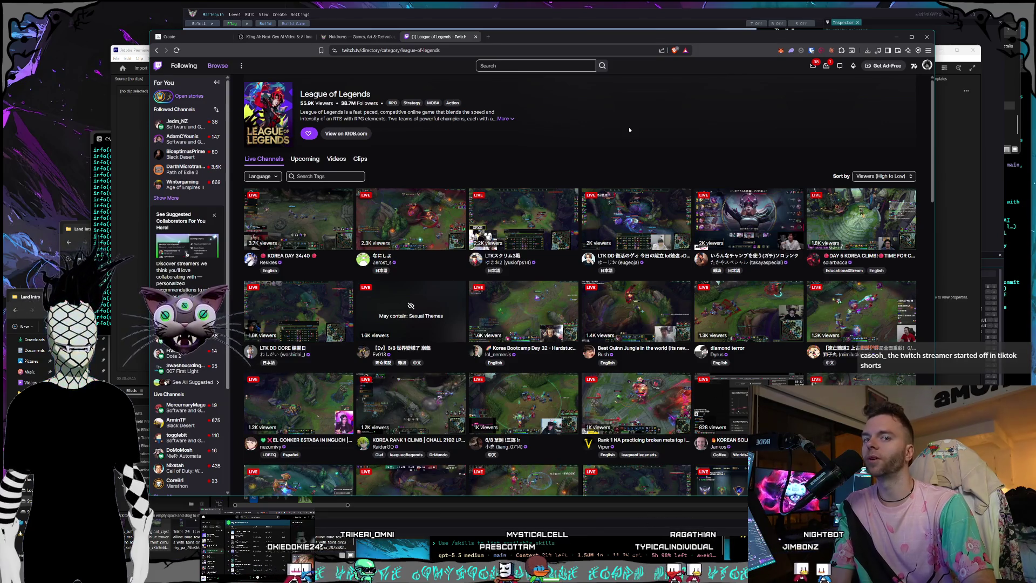
# - Reach the Software and Game Development category via the account menu, close the Twitch tab and return to Midjourney
pyautogui.click(928, 65)
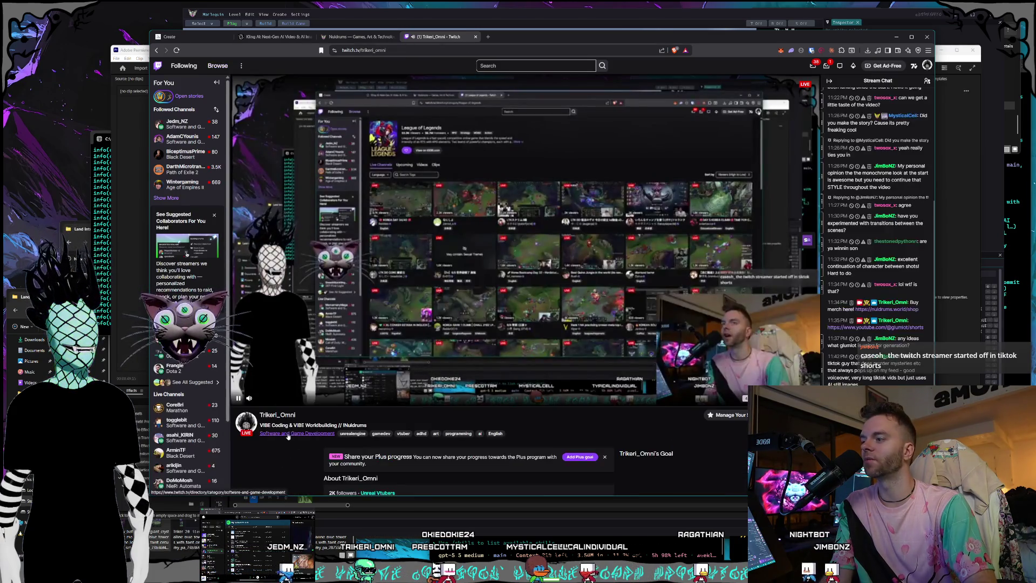
pyautogui.click(288, 434)
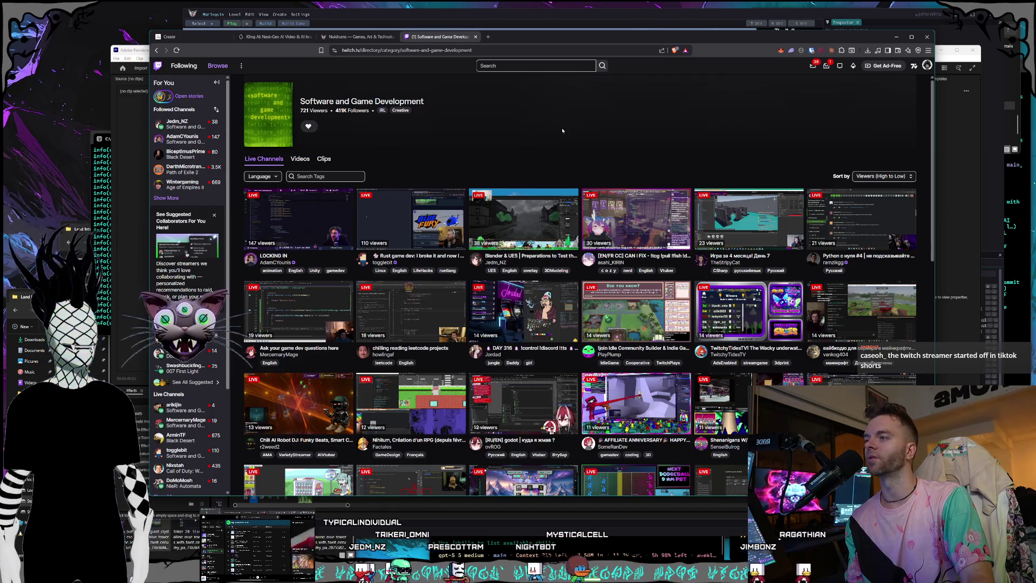
pyautogui.click(476, 36)
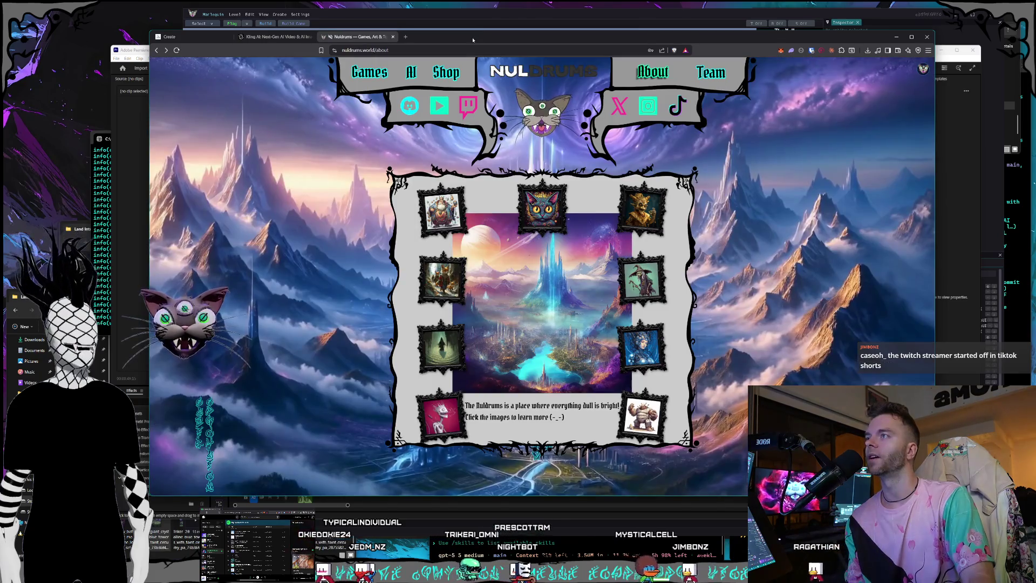
pyautogui.click(174, 37)
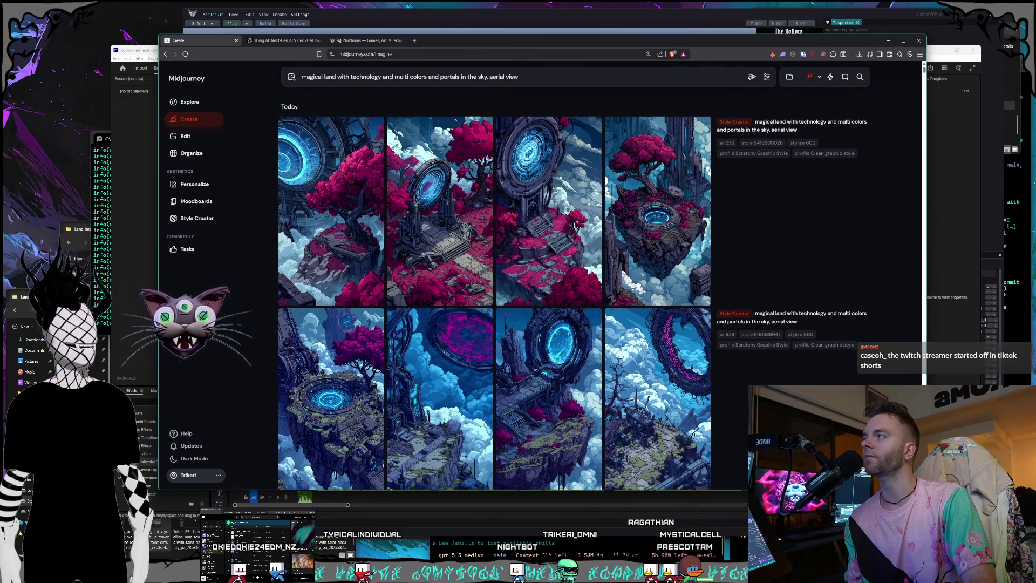
# - Switch to the Premiere Pro edit and bring the game's log terminal up higher over it
pyautogui.hotkey('alt', 'Tab')
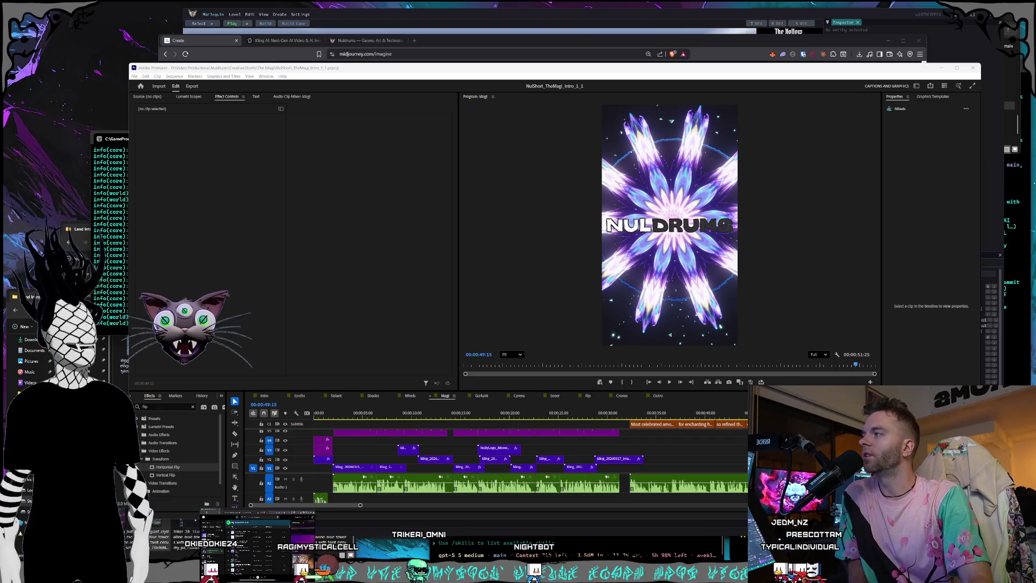
pyautogui.click(122, 140)
pyautogui.moveTo(231, 138); pyautogui.dragTo(255, 92)
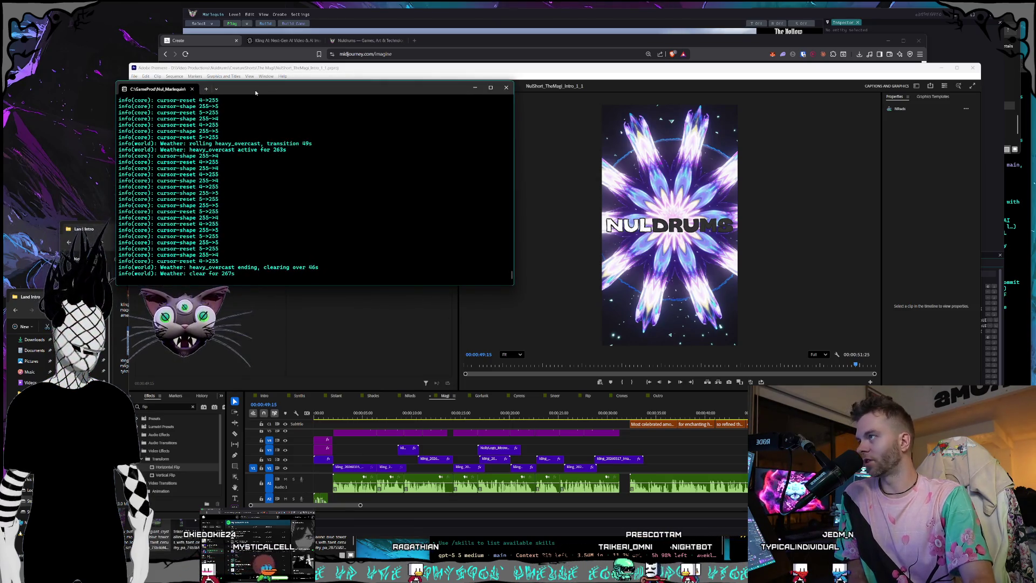
# - Move the terminal window around while watching the game's weather log output
pyautogui.moveTo(323, 2); pyautogui.dragTo(97, 178)
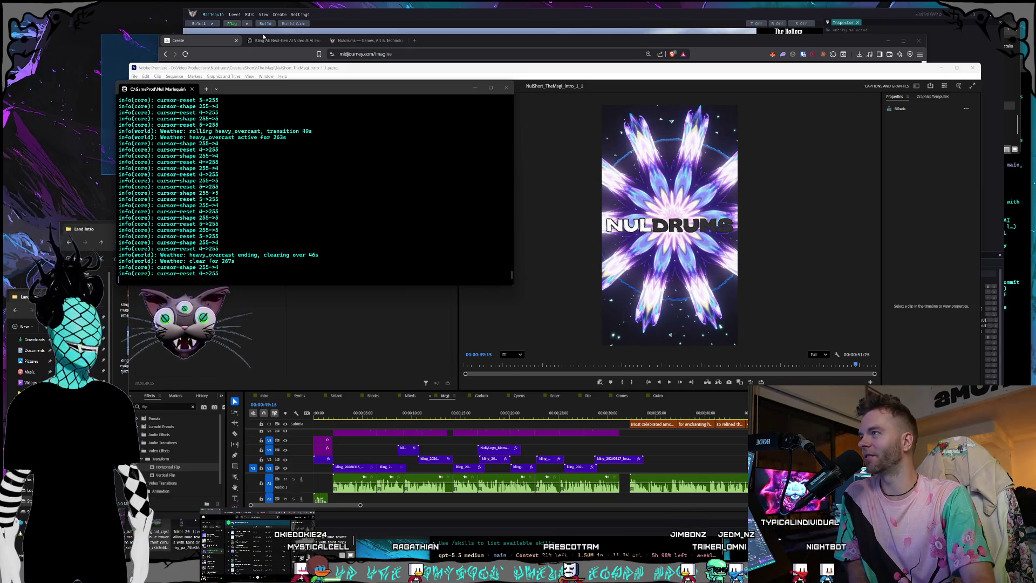
pyautogui.moveTo(96, 179)
pyautogui.mouseDown()
pyautogui.moveTo(250, 41)
pyautogui.moveTo(109, 179)
pyautogui.moveTo(329, 3)
pyautogui.moveTo(107, 188)
pyautogui.moveTo(116, 162)
pyautogui.mouseUp()
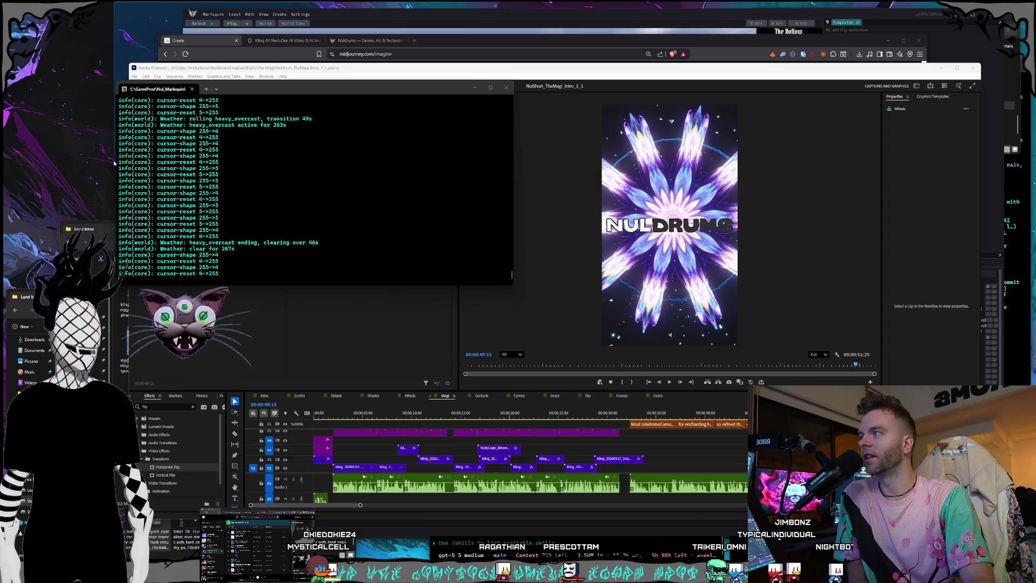
pyautogui.moveTo(106, 197); pyautogui.dragTo(326, 4)
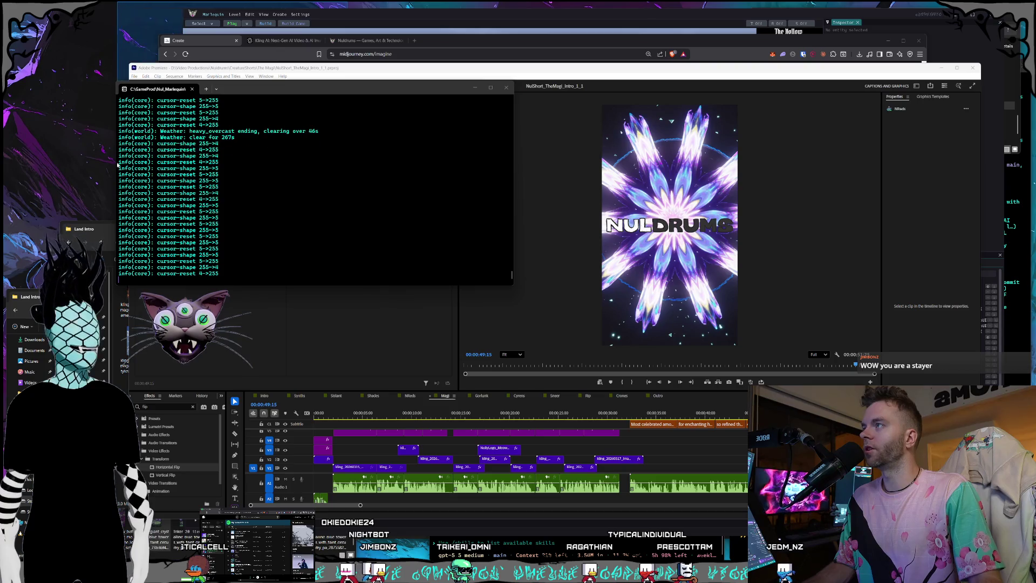
pyautogui.moveTo(109, 189)
pyautogui.mouseDown()
pyautogui.moveTo(345, 4)
pyautogui.moveTo(127, 150)
pyautogui.mouseUp()
pyautogui.moveTo(109, 189)
pyautogui.mouseDown()
pyautogui.moveTo(318, 4)
pyautogui.moveTo(369, 4)
pyautogui.moveTo(124, 202)
pyautogui.mouseUp()
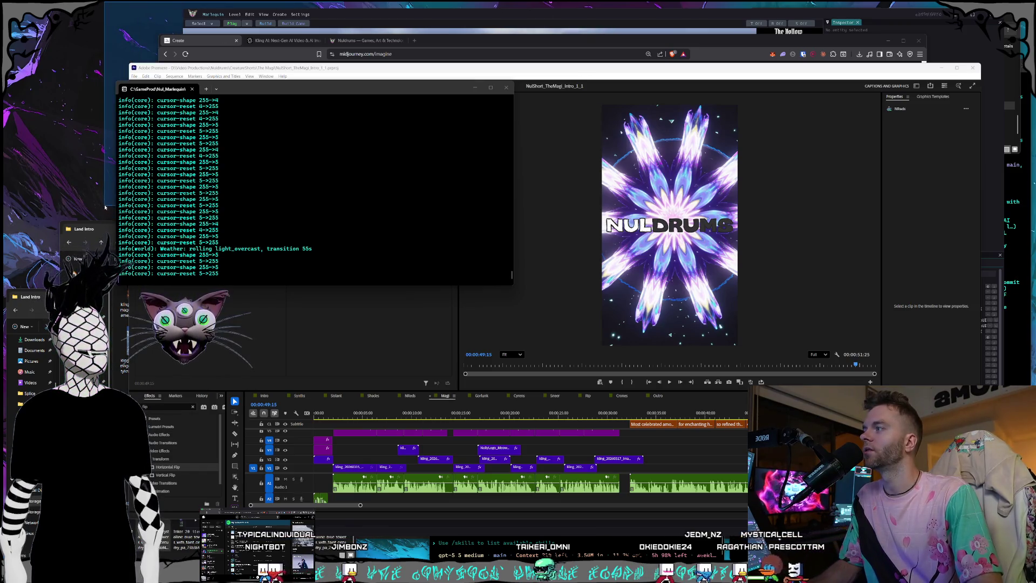
pyautogui.moveTo(301, 88); pyautogui.dragTo(301, 95)
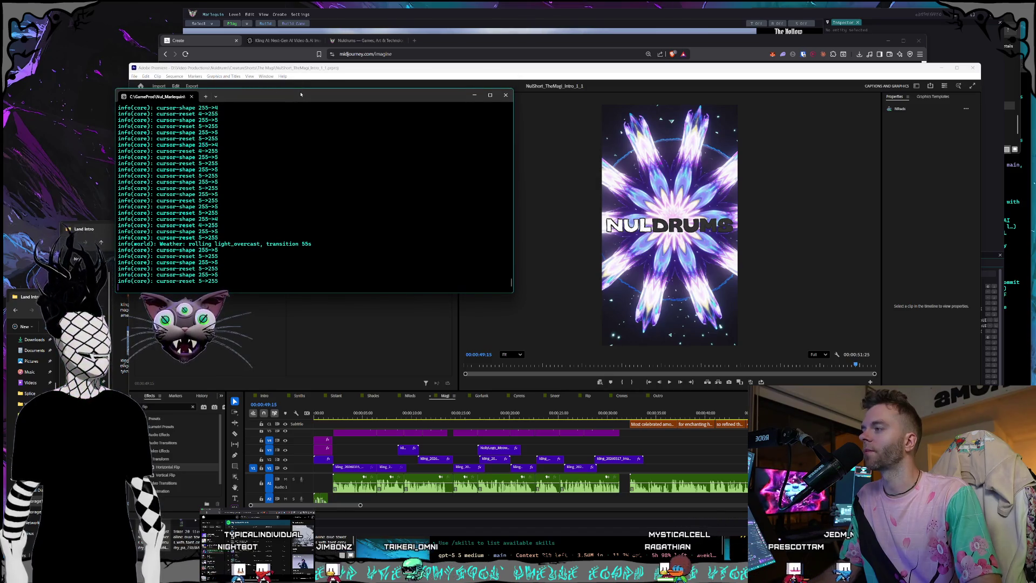
# - Bring the Premiere Pro Magi edit back to the front and jump playback to about 18 seconds
pyautogui.click(289, 69)
pyautogui.click(498, 414)
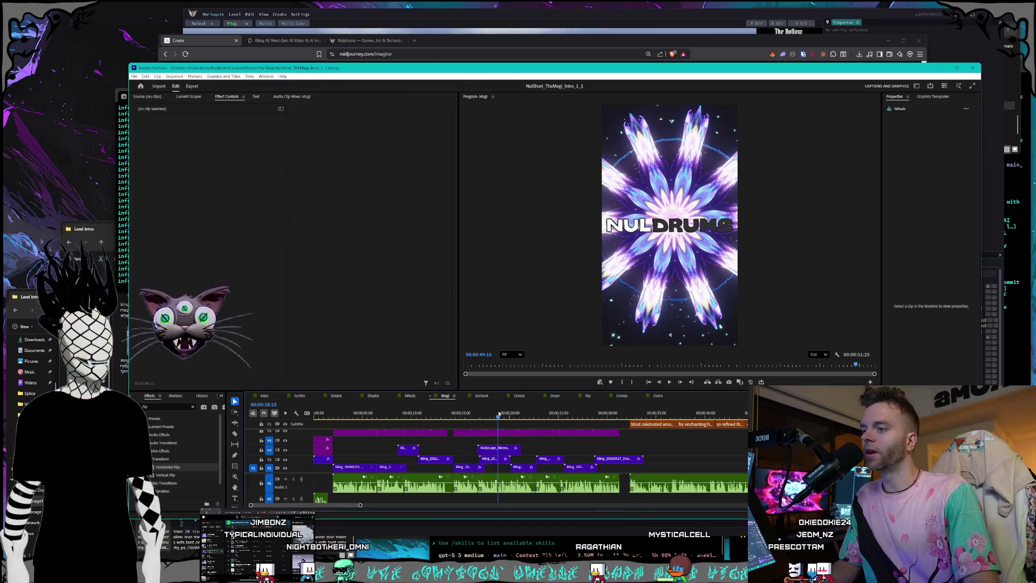
# - Scrub the Magi sequence to about 22 seconds, then switch to the Intro sequence
pyautogui.moveTo(496, 415); pyautogui.dragTo(614, 403)
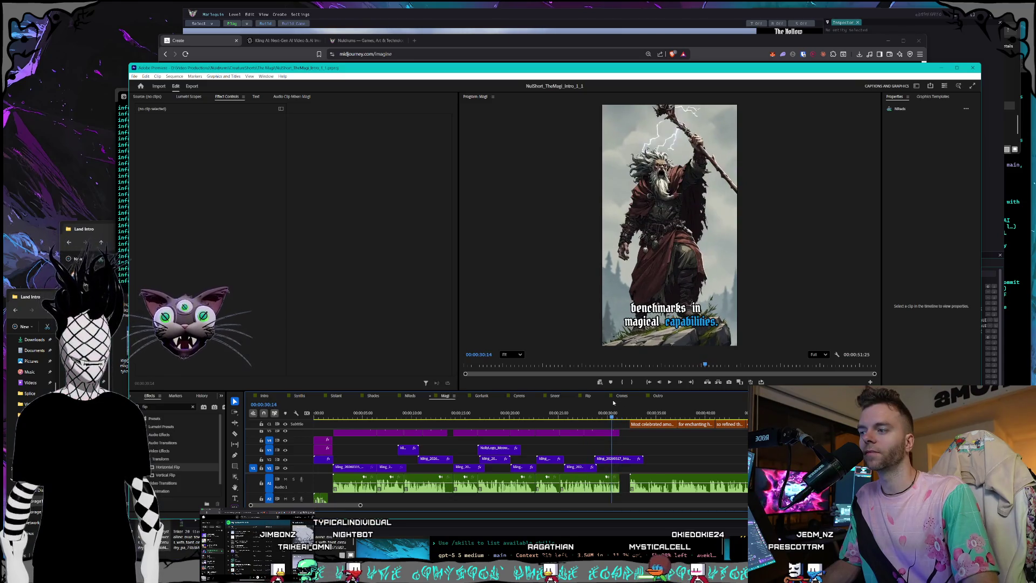
pyautogui.click(266, 395)
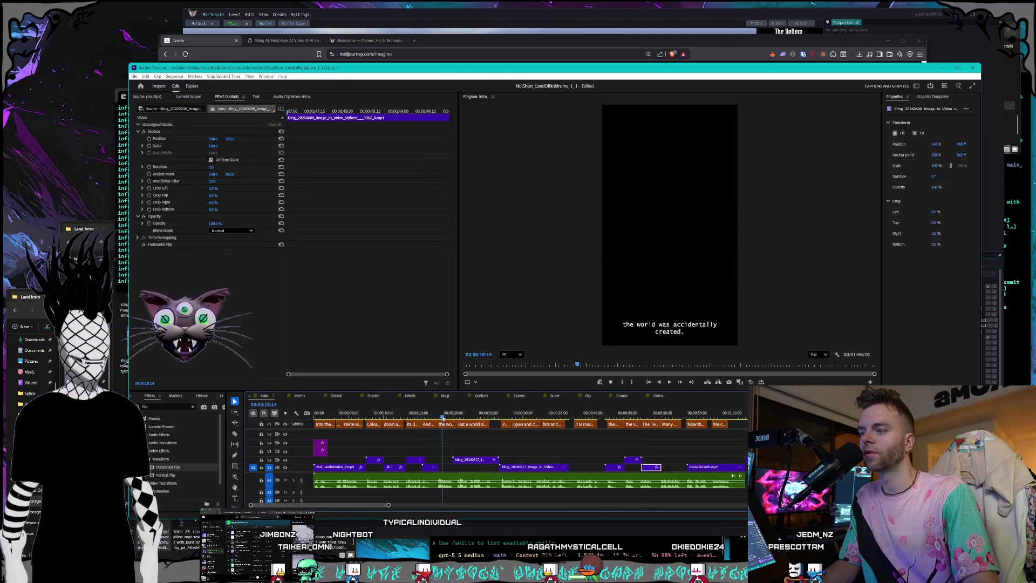
# - Scrub the Intro timeline between the skeletons shot and about 18 seconds, then bring up the Land Intro folder
pyautogui.moveTo(425, 413); pyautogui.dragTo(414, 414)
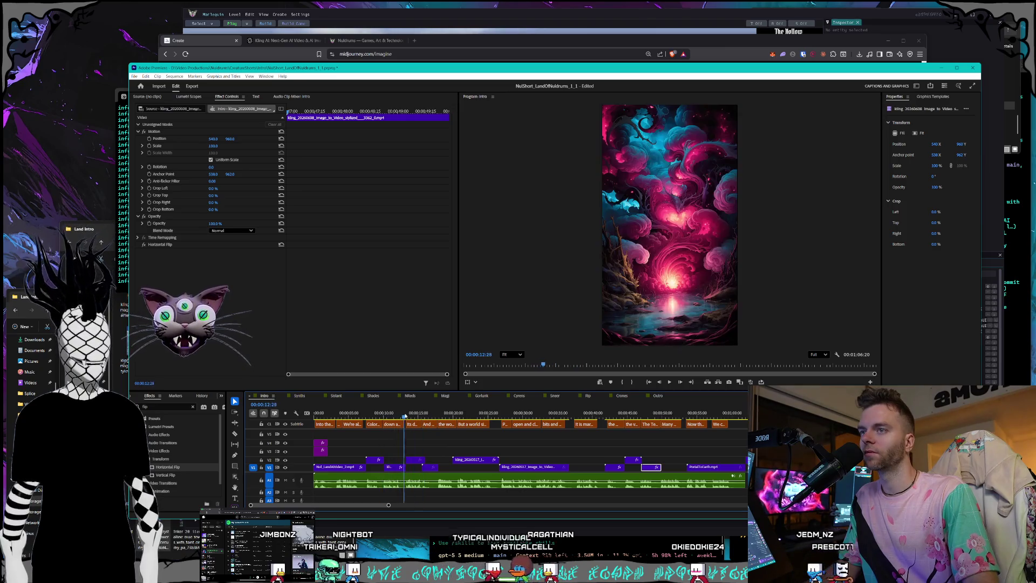
pyautogui.moveTo(413, 414)
pyautogui.mouseDown()
pyautogui.moveTo(445, 407)
pyautogui.moveTo(418, 408)
pyautogui.mouseUp()
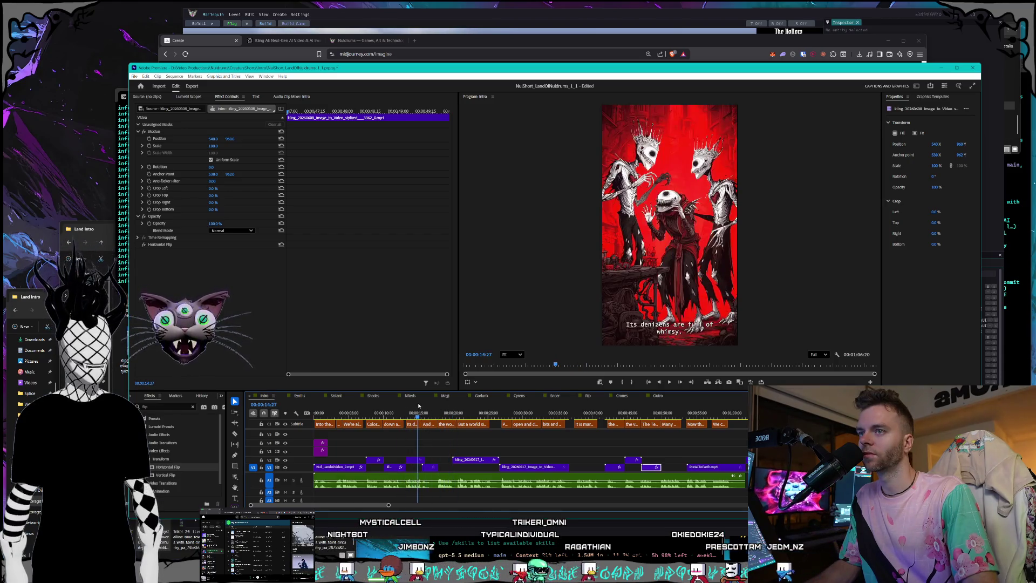
pyautogui.hotkey('alt', 'Tab')
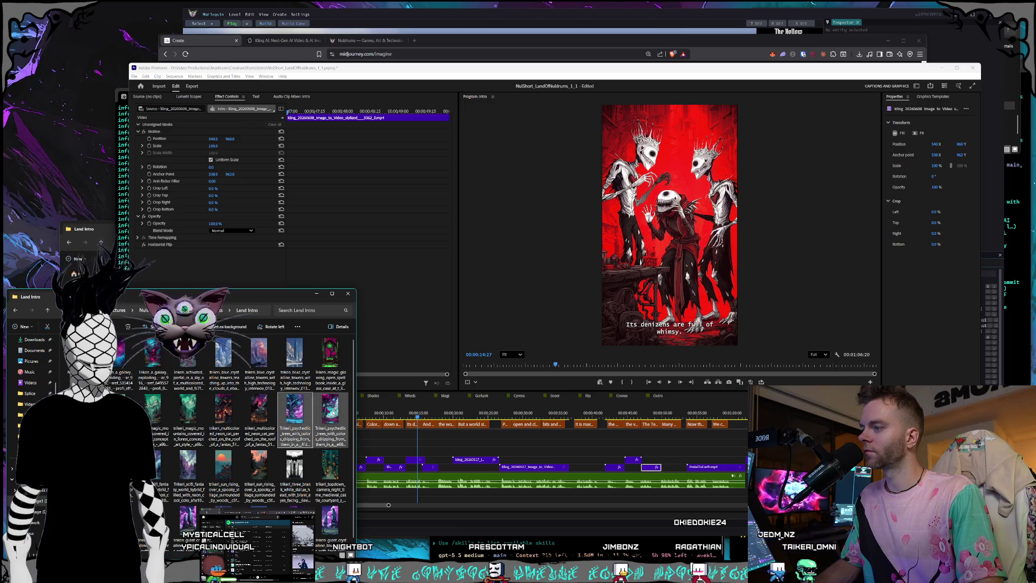
pyautogui.scroll(-1, 319, 420)
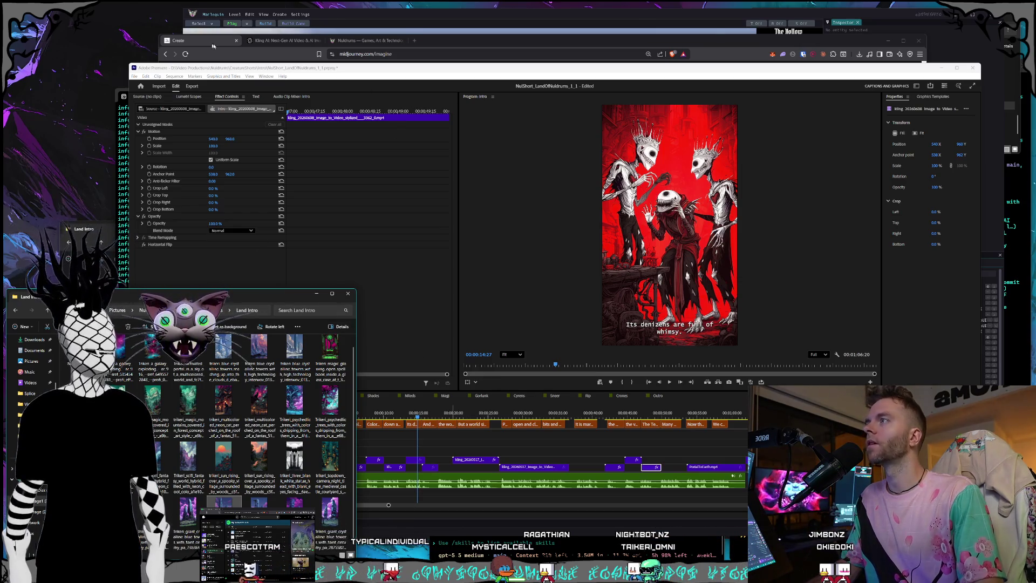
# - Bring the Midjourney browser window back in front of Premiere Pro
pyautogui.click(228, 52)
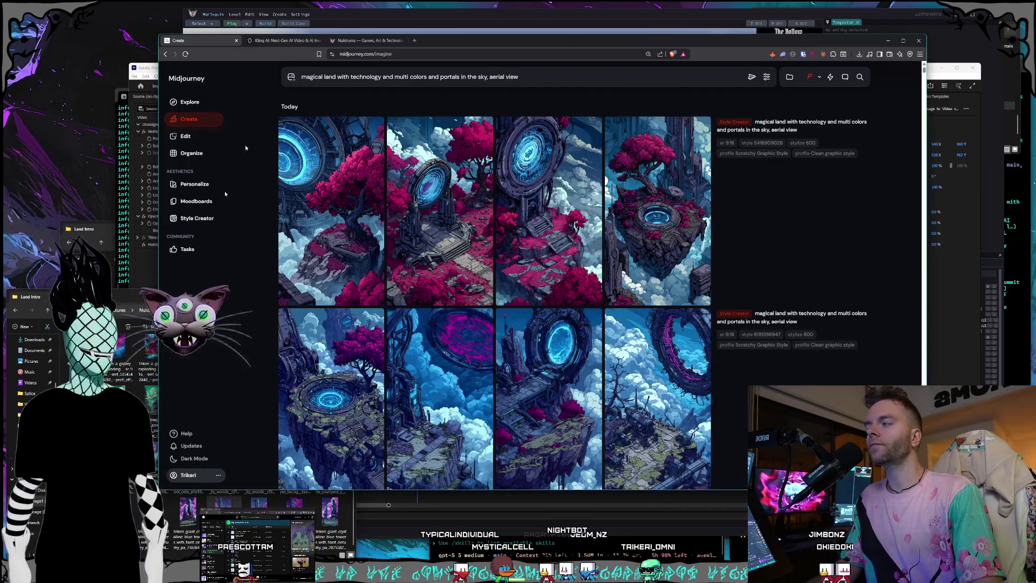
# - Save the second portal landscape image into the Land Intro folder and bring that folder back up
pyautogui.click(81, 365)
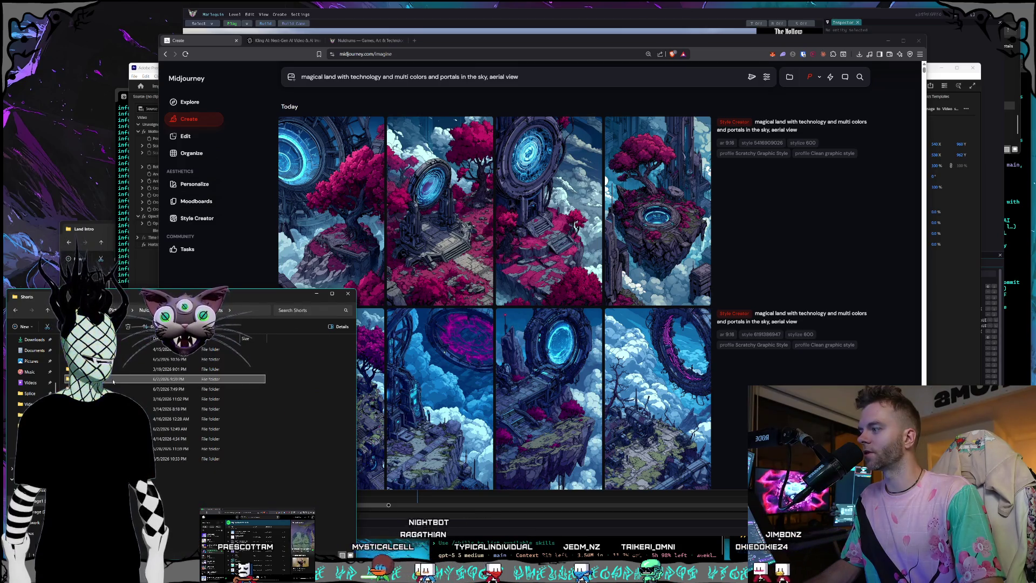
pyautogui.rightClick(432, 229)
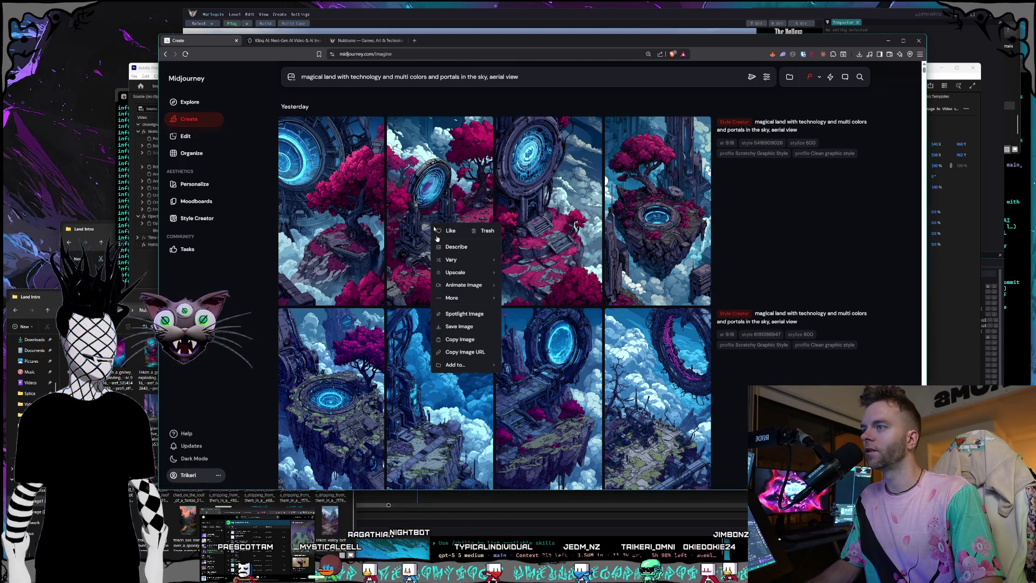
pyautogui.click(453, 322)
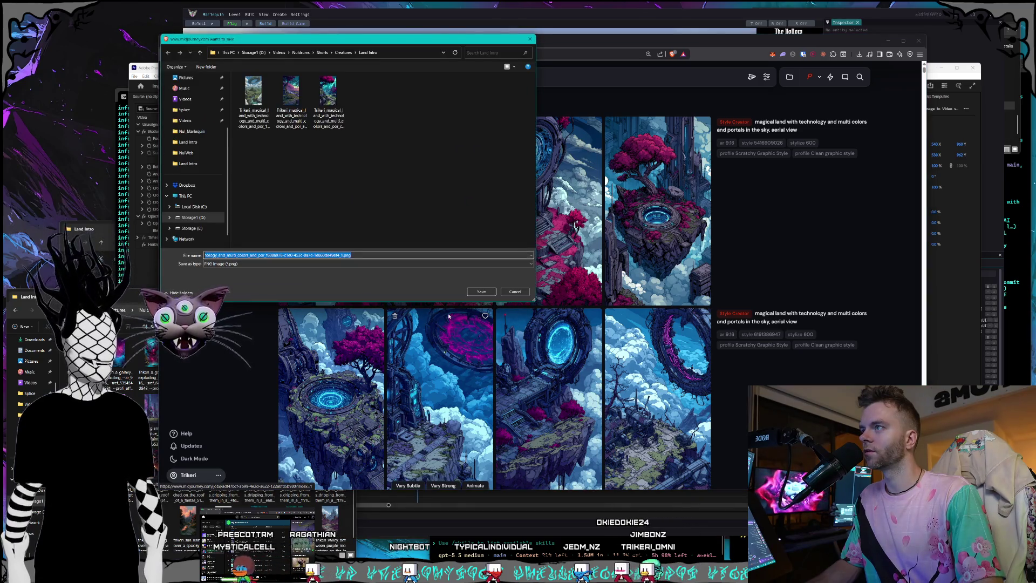
pyautogui.press('Return')
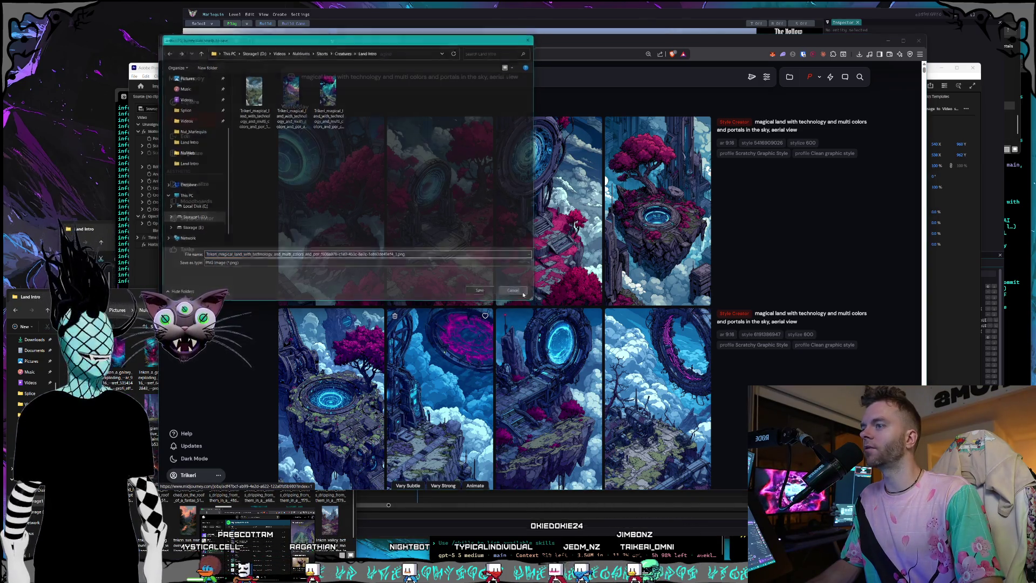
pyautogui.click(105, 230)
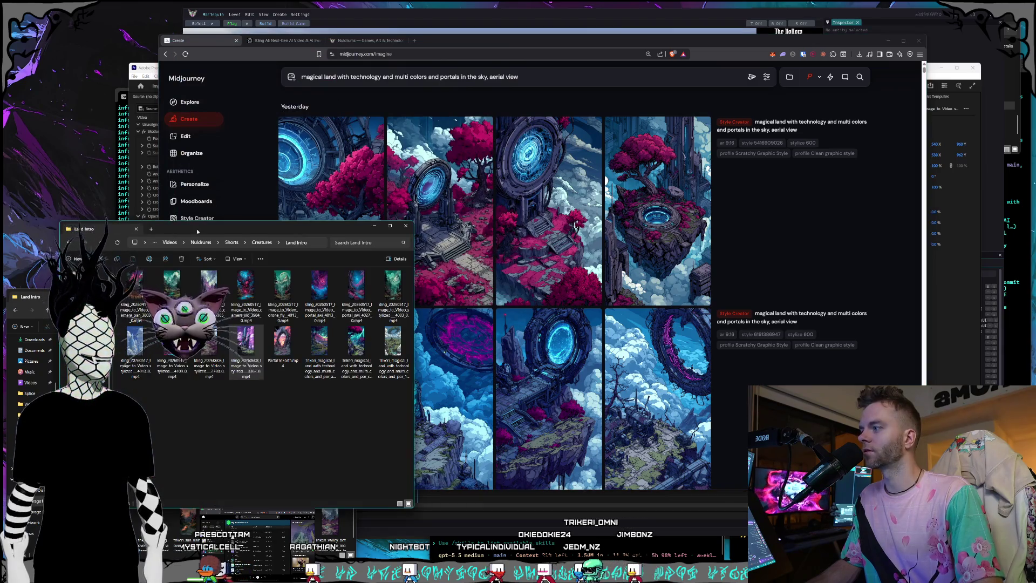
pyautogui.moveTo(197, 232); pyautogui.dragTo(202, 230)
pyautogui.click(255, 362)
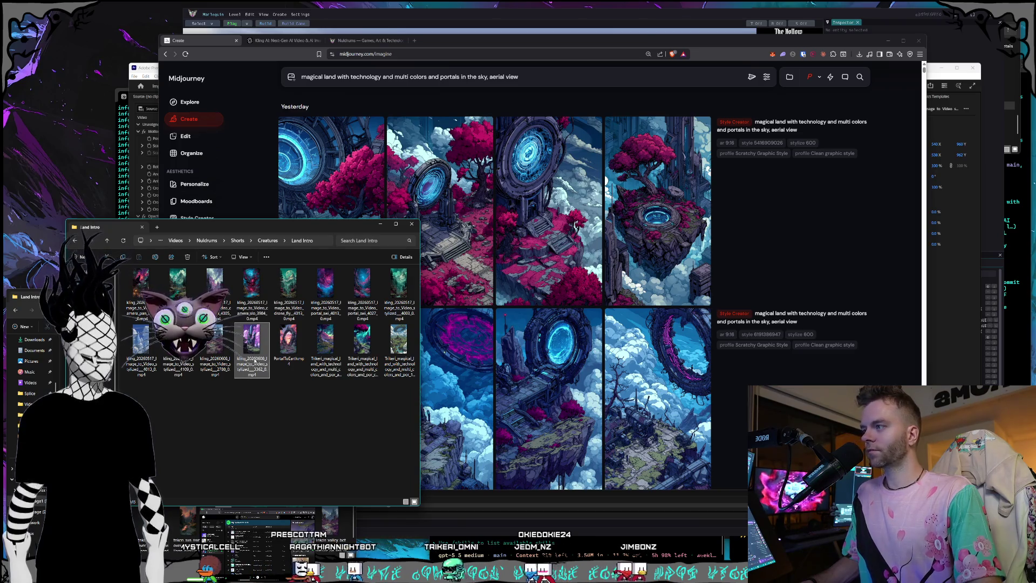
pyautogui.click(292, 368)
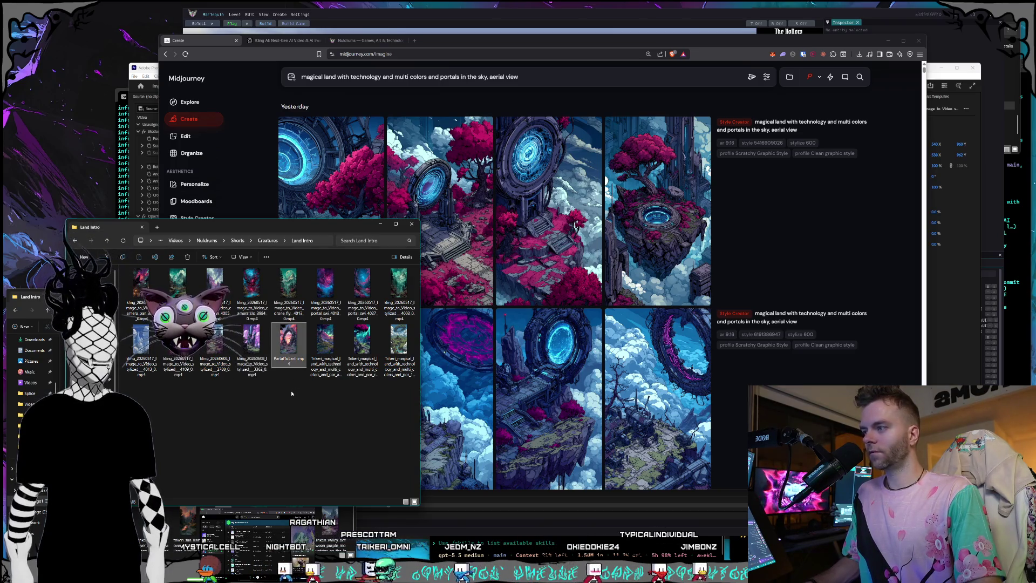
pyautogui.click(326, 348)
pyautogui.keyDown('shift'); pyautogui.click(387, 358); pyautogui.keyUp('shift')
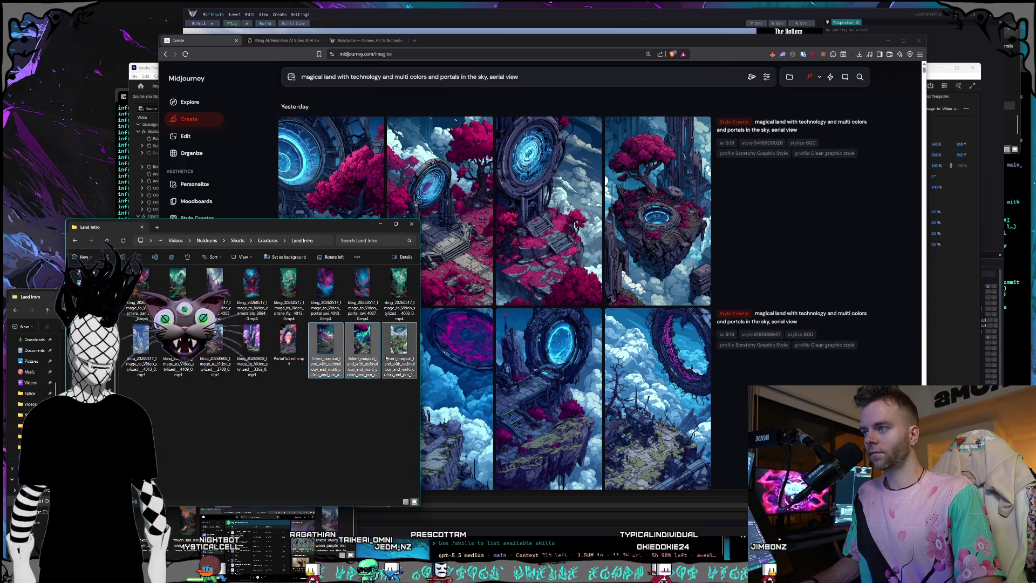
pyautogui.rightClick(371, 369)
pyautogui.click(378, 385)
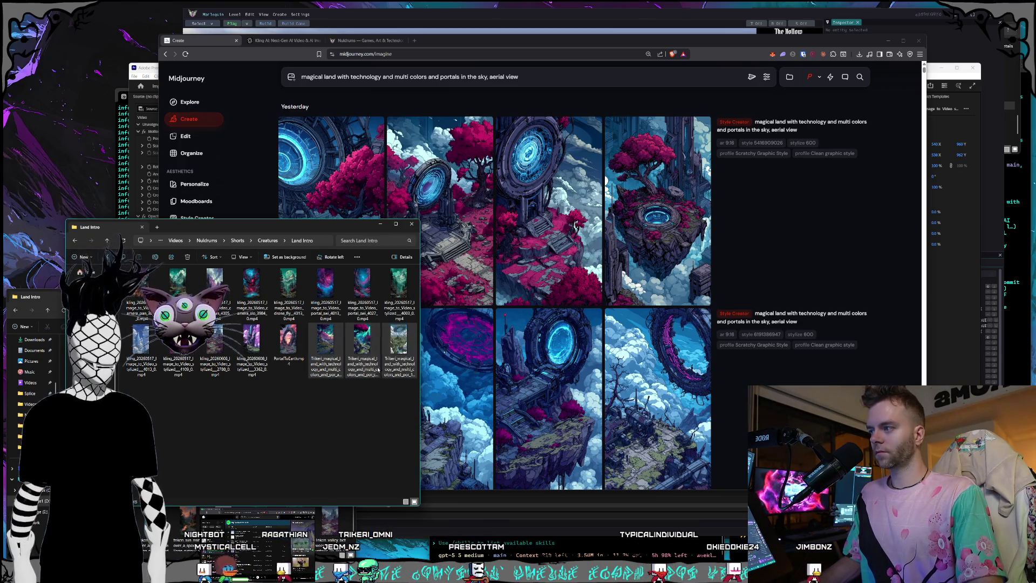
# - Bring the second Land Intro window forward and open a Trikeri image for a full preview
pyautogui.click(43, 298)
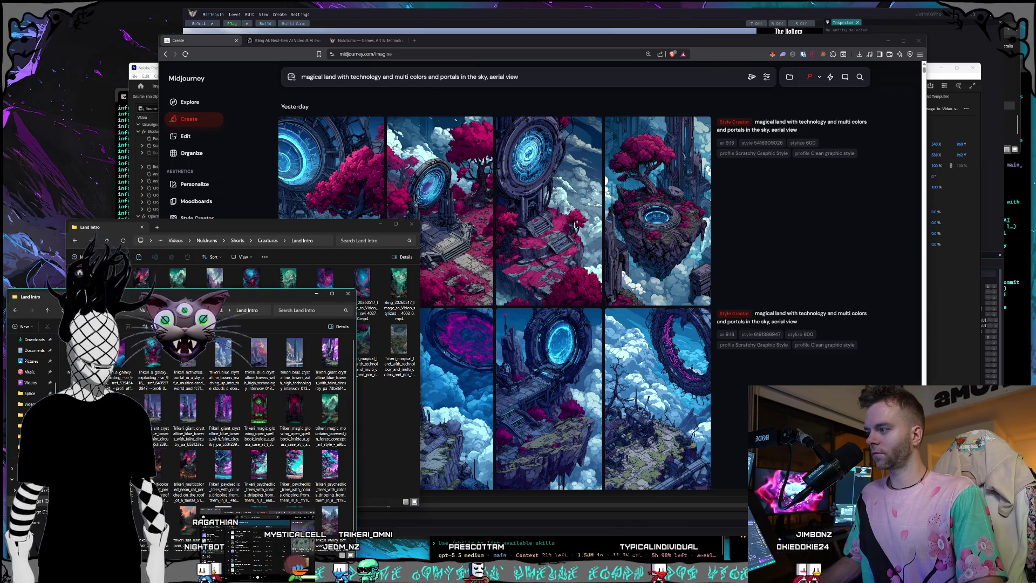
pyautogui.scroll(-1, 243, 405)
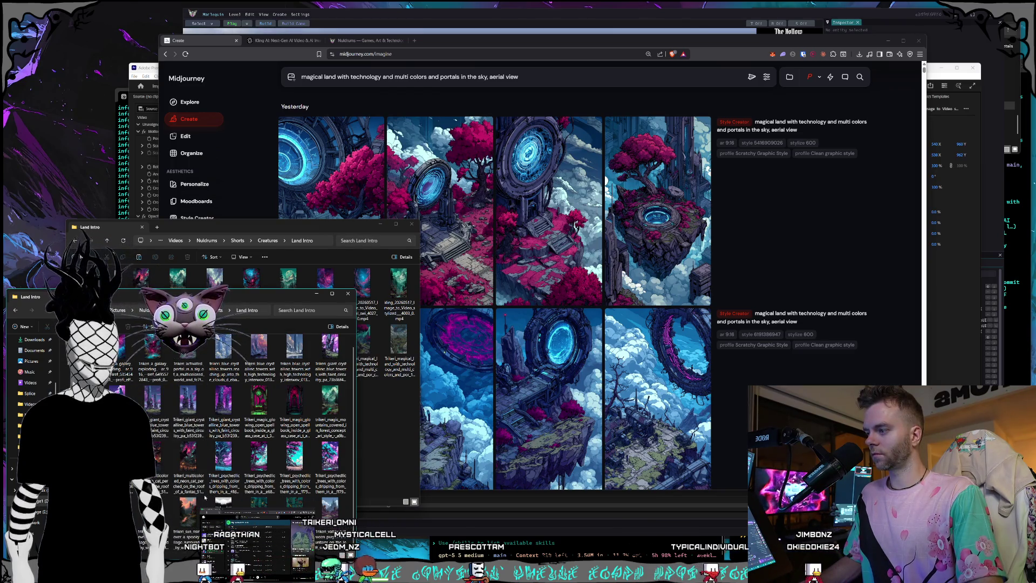
pyautogui.scroll(-1, 206, 498)
pyautogui.scroll(-1, 206, 498)
pyautogui.click(251, 456)
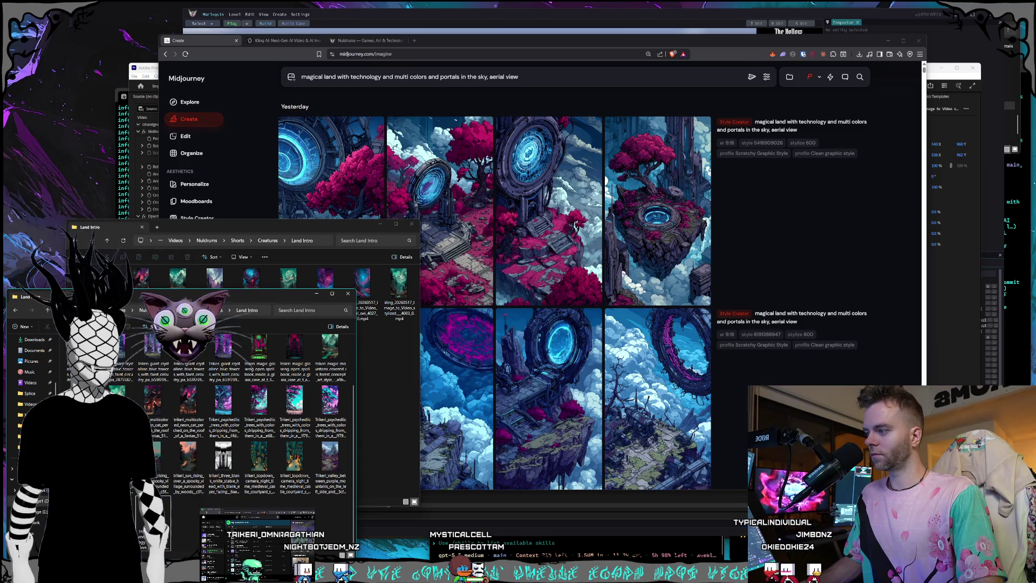
pyautogui.press('Return')
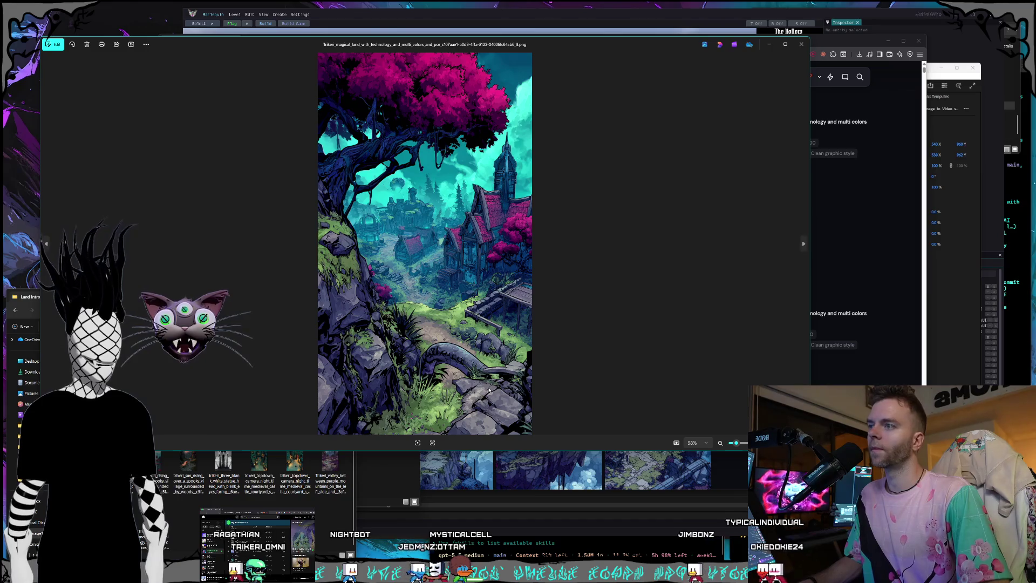
# - Browse and preview the Trikeri artwork images in Photos, closing each preview
pyautogui.press('Right')
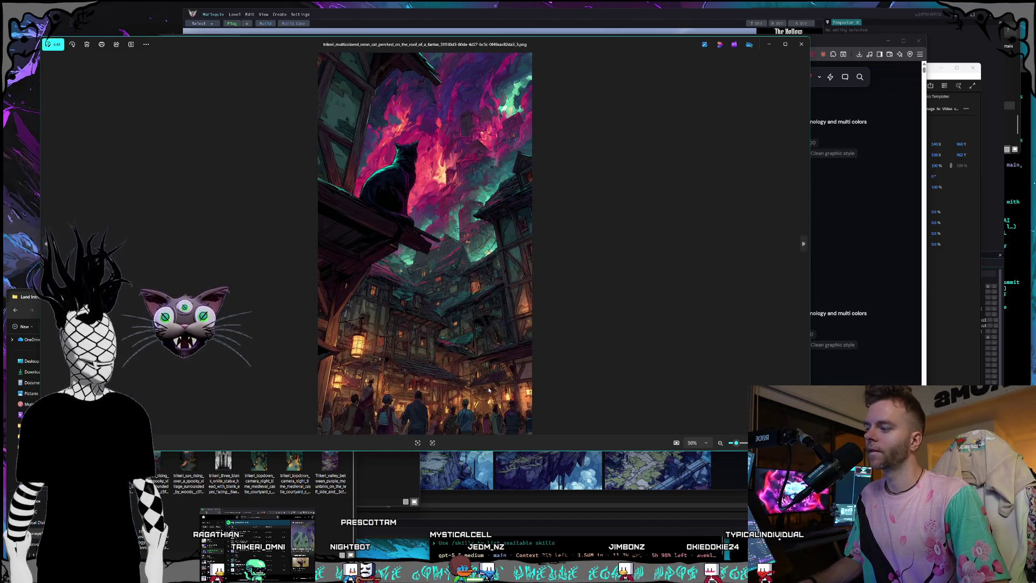
pyautogui.click(802, 46)
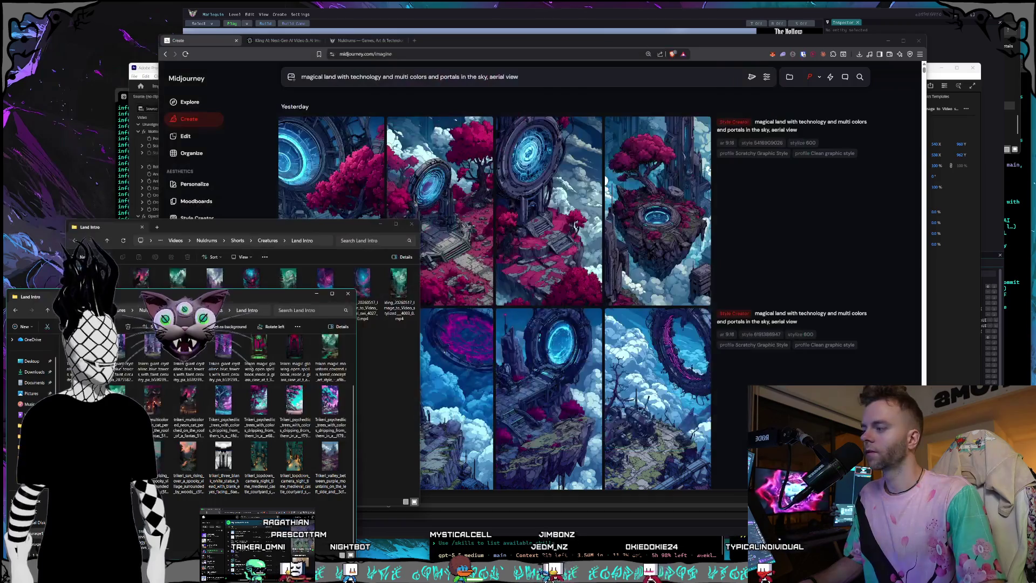
pyautogui.press('Return')
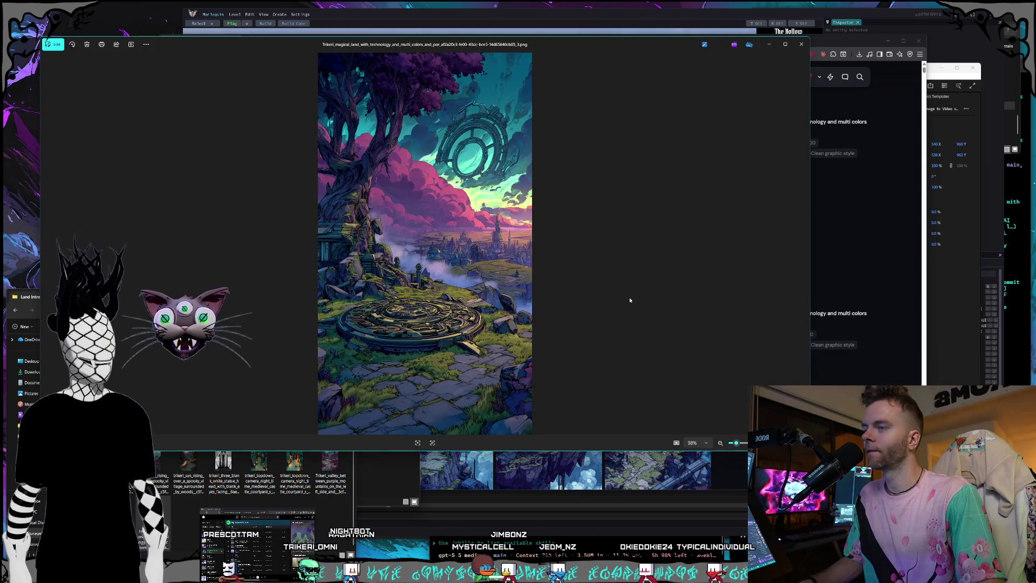
pyautogui.click(800, 44)
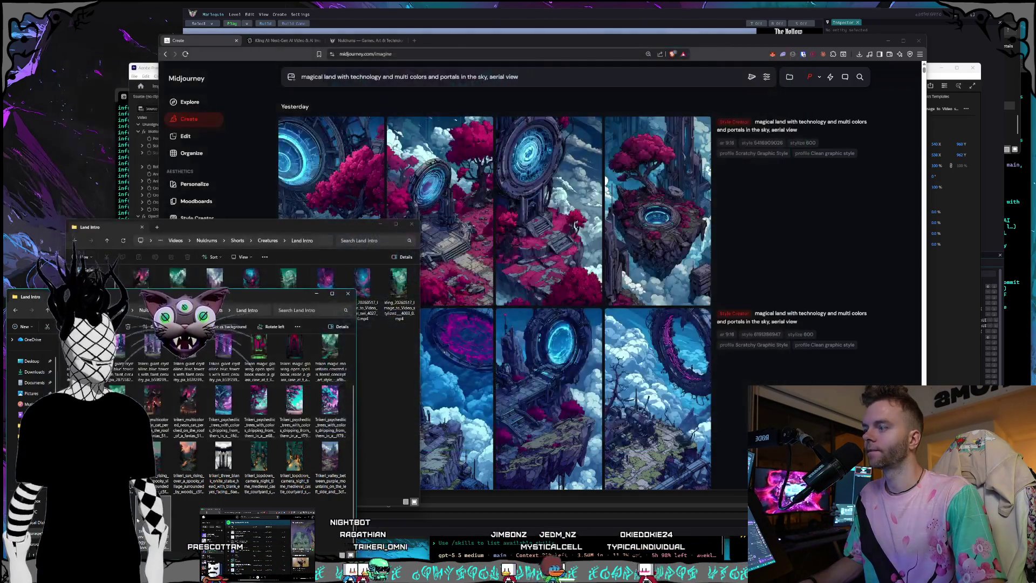
pyautogui.rightClick(146, 284)
pyautogui.press('Escape')
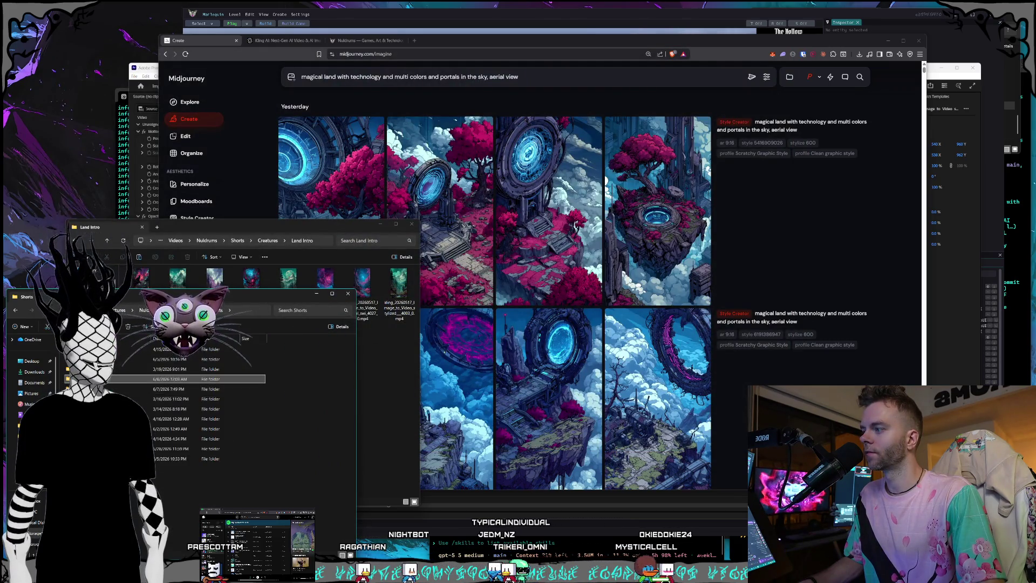
# - Paste the magical-land image into the Land Outro folder, reopen Land Intro, then switch to Kling AI
pyautogui.hotkey('alt', 'Left')
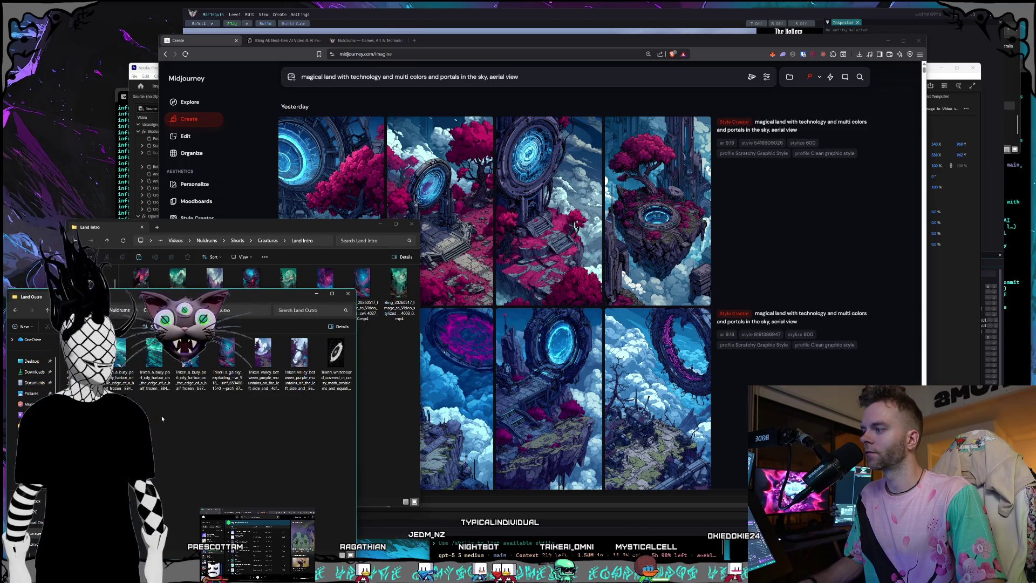
pyautogui.hotkey('ctrl', 'v')
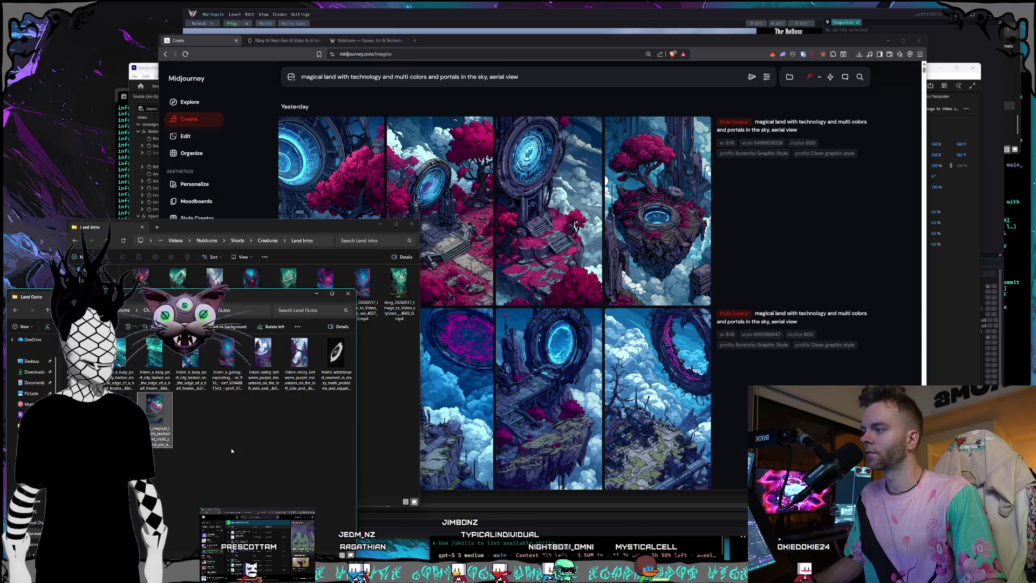
pyautogui.click(231, 452)
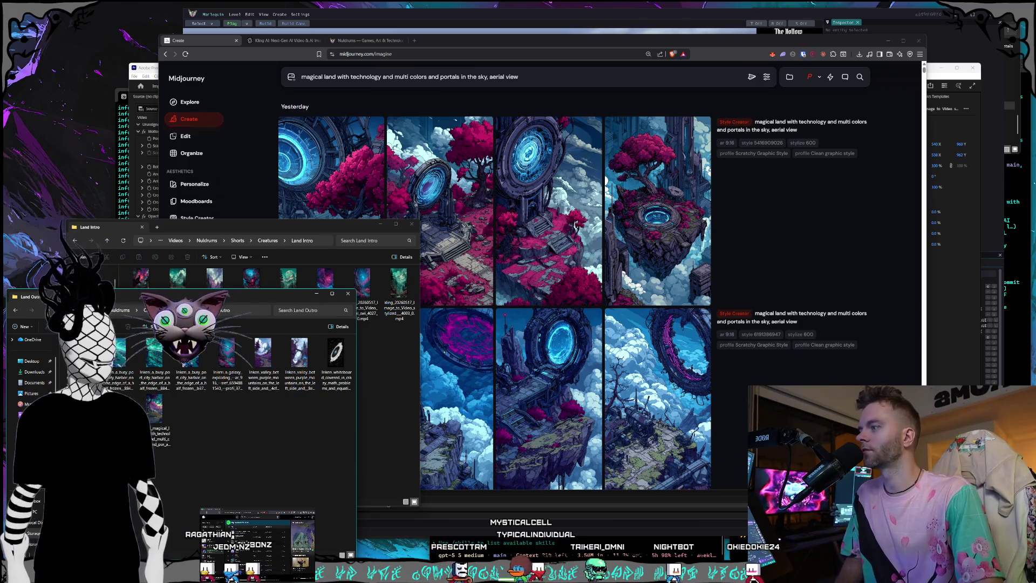
pyautogui.click(198, 310)
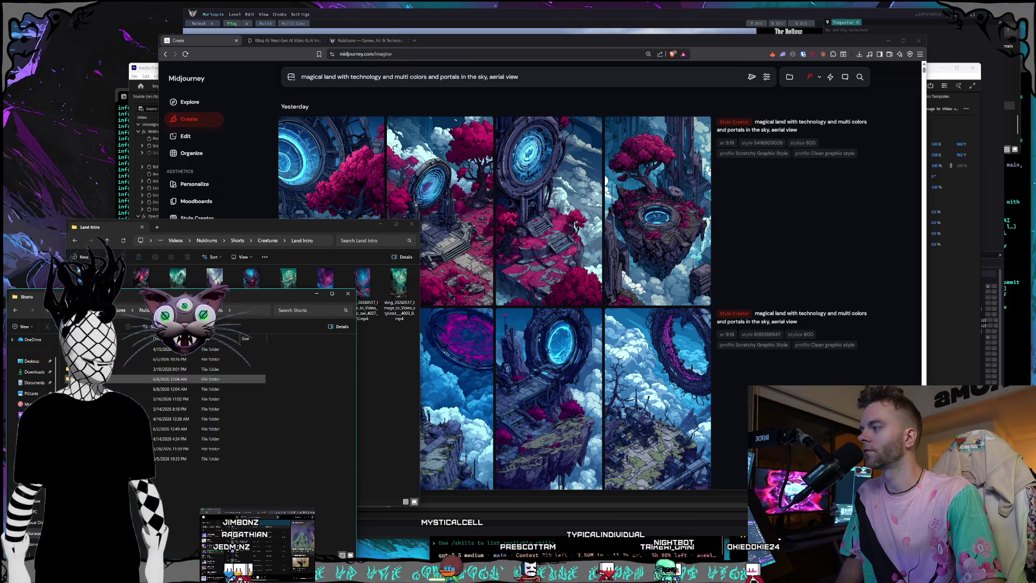
pyautogui.doubleClick(202, 379)
pyautogui.scroll(-2, 243, 406)
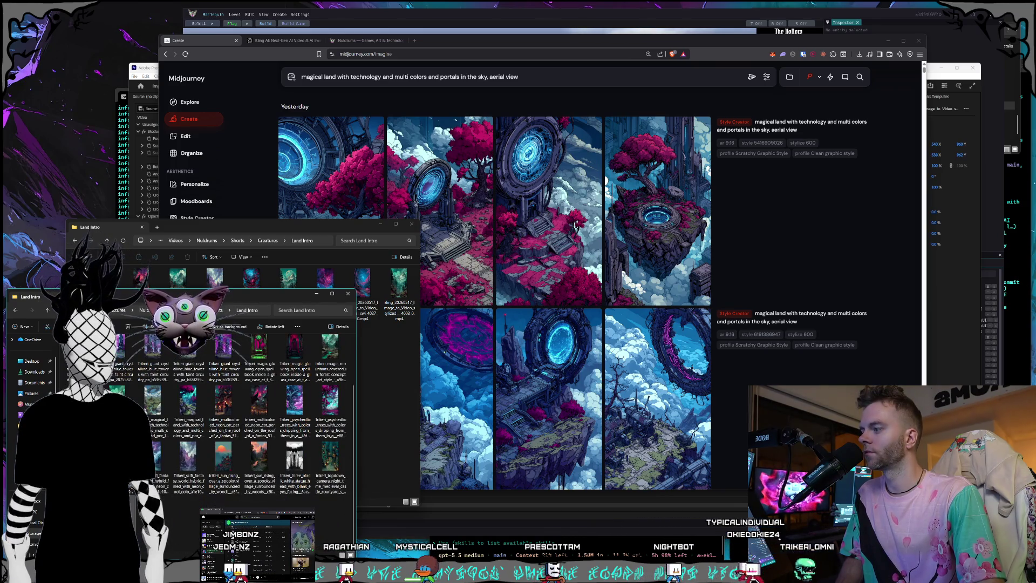
pyautogui.scroll(2, 291, 468)
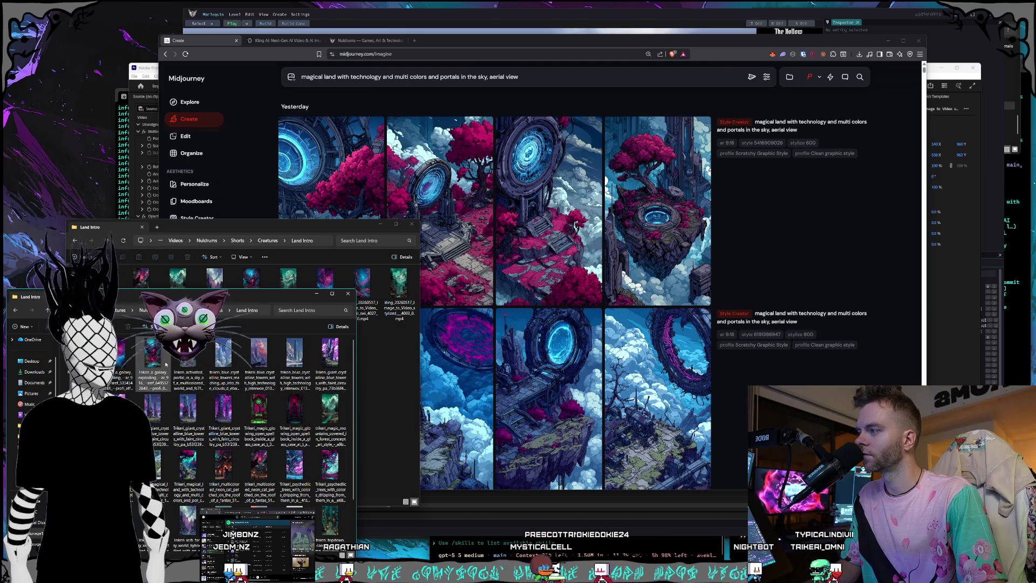
pyautogui.moveTo(295, 412)
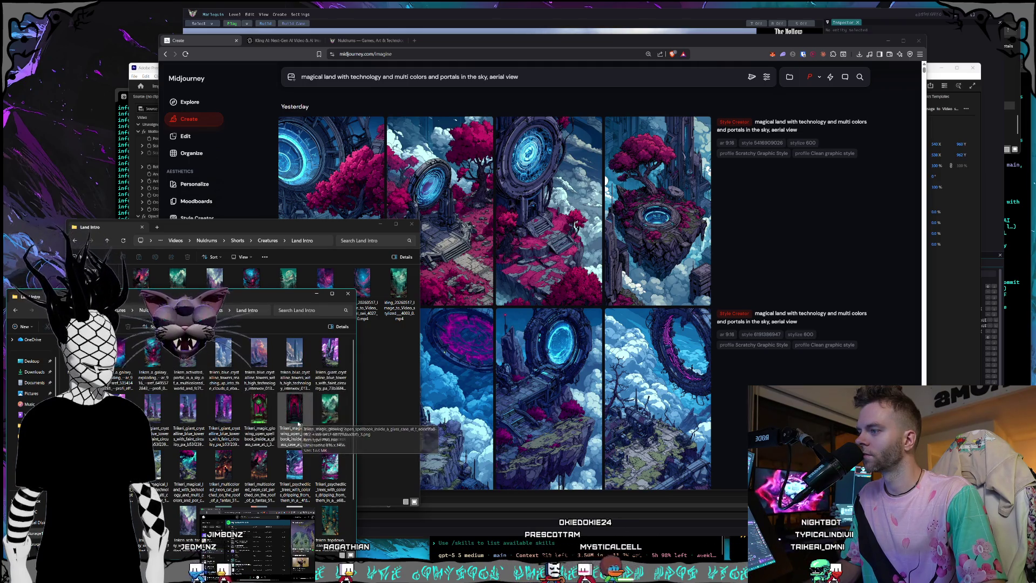
pyautogui.click(188, 470)
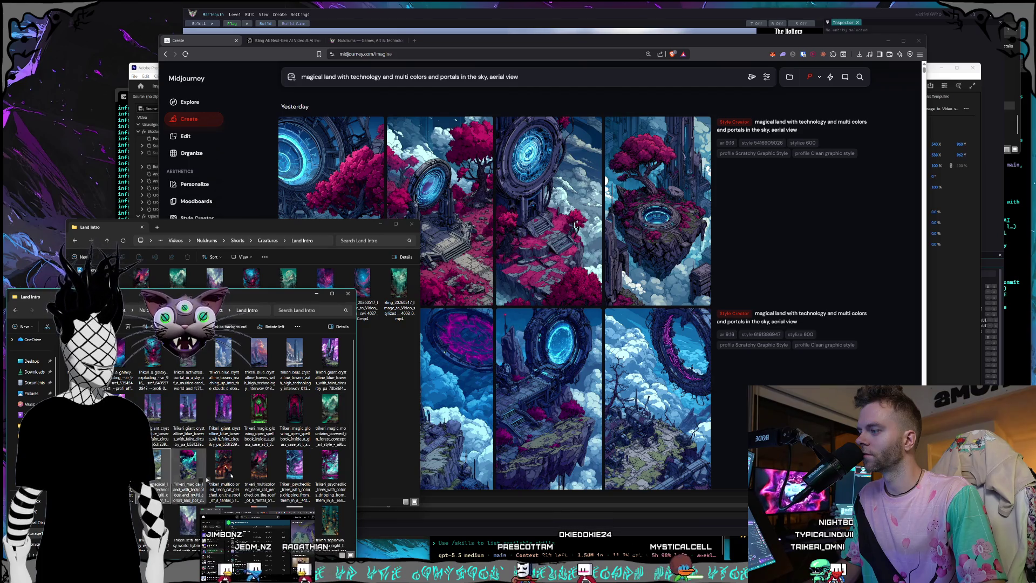
pyautogui.click(286, 40)
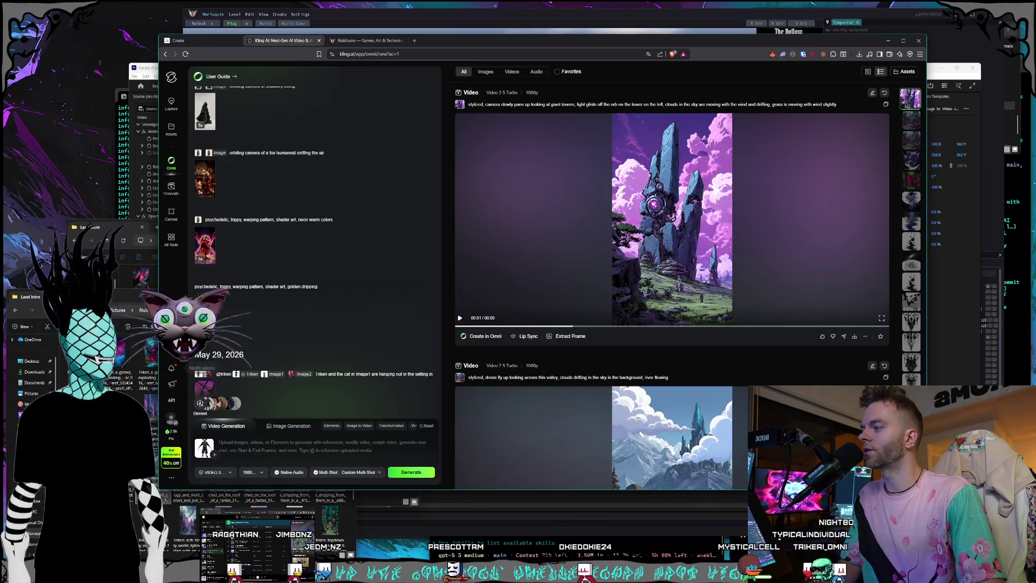
# - Reuse a previous Kling video's generation settings and clear its old start frame
pyautogui.click(137, 357)
pyautogui.moveTo(224, 405)
pyautogui.mouseDown()
pyautogui.moveTo(161, 453)
pyautogui.moveTo(216, 185)
pyautogui.mouseUp()
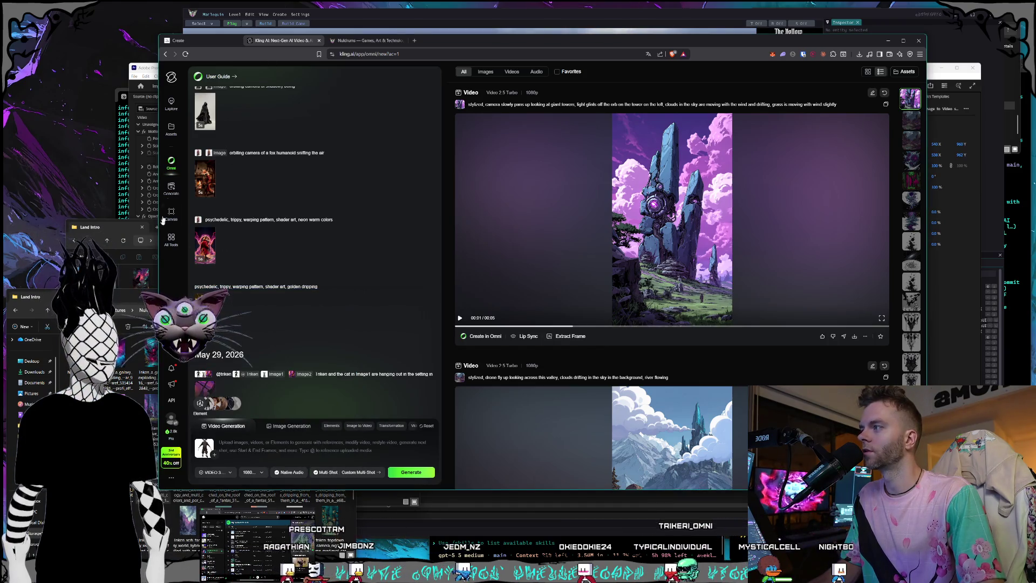
pyautogui.click(227, 427)
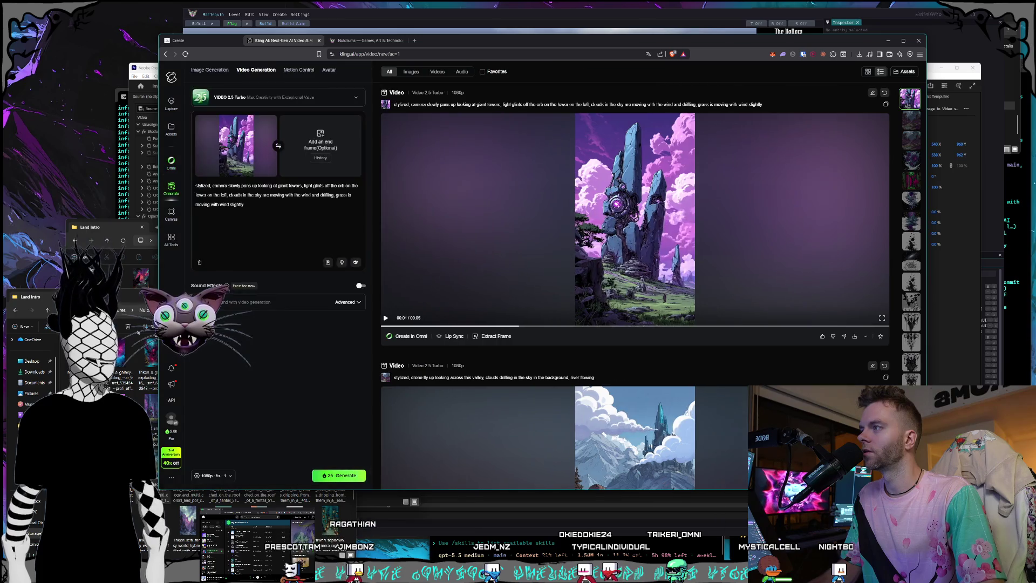
pyautogui.click(268, 123)
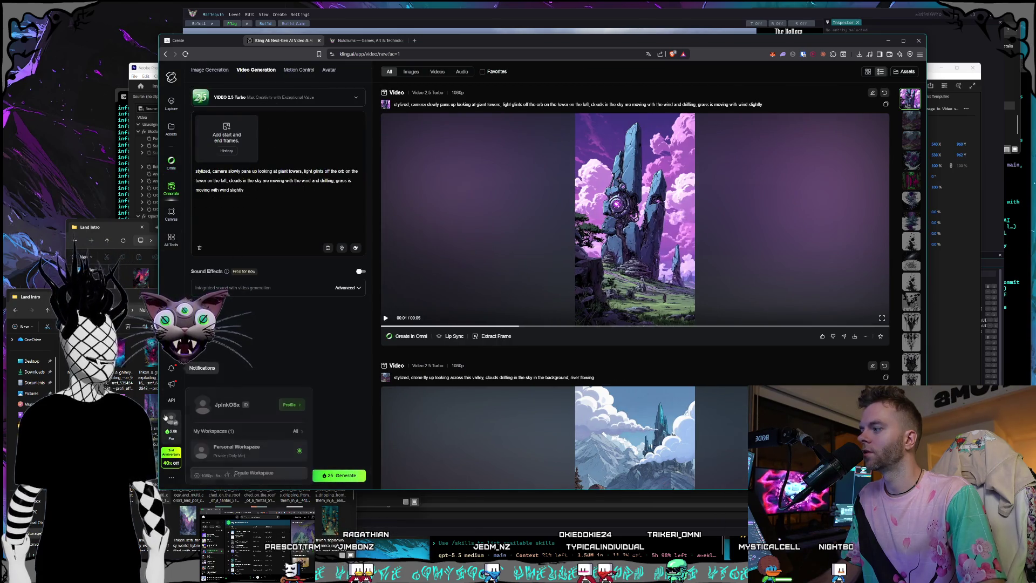
# - Drop the floating-ring landscape image from the Land Intro folder into the start-frame slot
pyautogui.click(250, 437)
pyautogui.moveTo(243, 158); pyautogui.dragTo(244, 158)
pyautogui.click(288, 232)
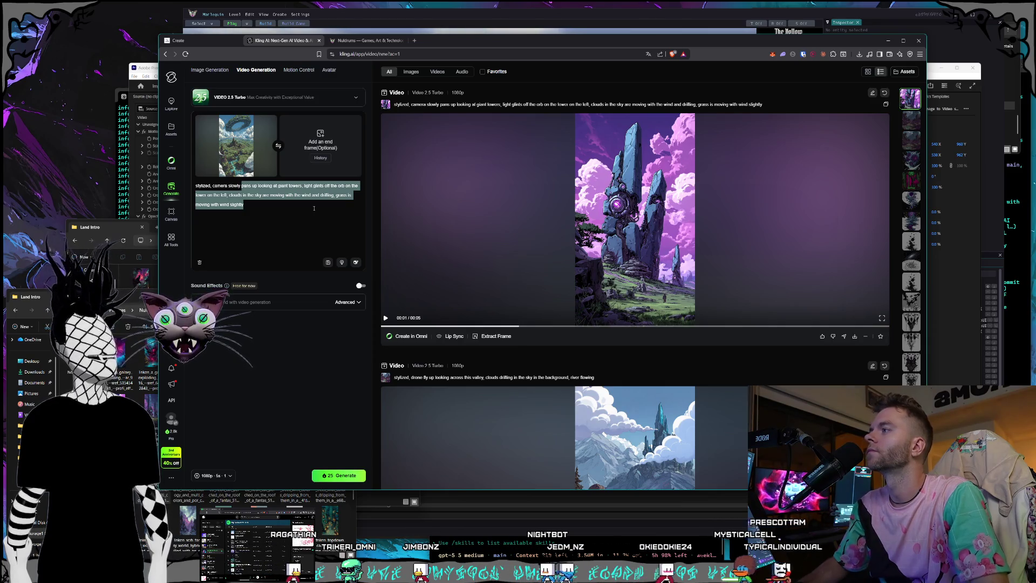
pyautogui.write('zooms out, giant floating rotating ro')
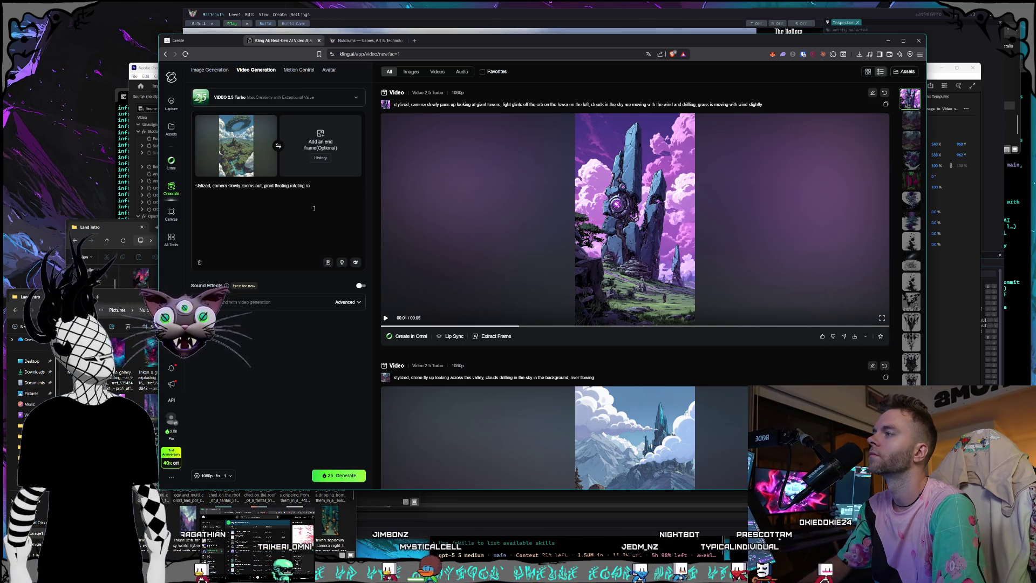
# - Finish the zoom-out-past-rotating-ring prompt and bring up the length and output settings
pyautogui.press('BackSpace')
pyautogui.write('ring in the sky, clouds moving with the wind, water moving in river')
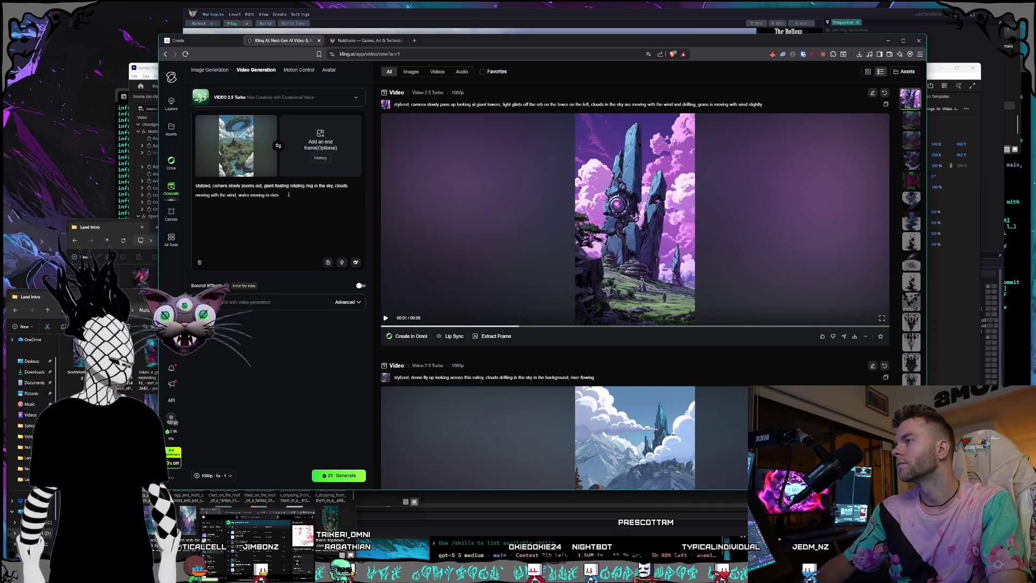
pyautogui.write('slowly')
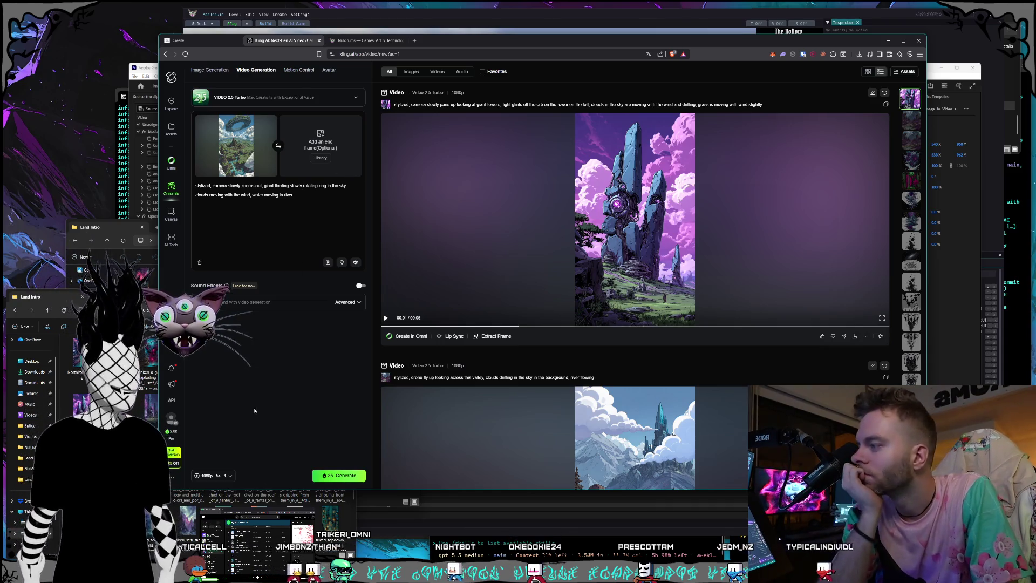
pyautogui.click(215, 477)
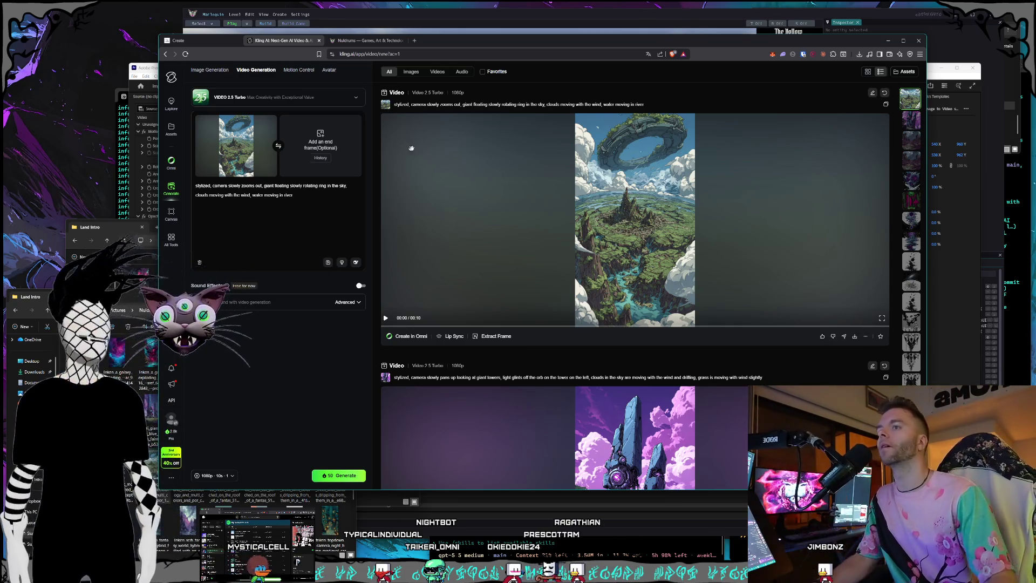
# - Preview the finished floating-ring clip in Kling's detail view
pyautogui.click(509, 201)
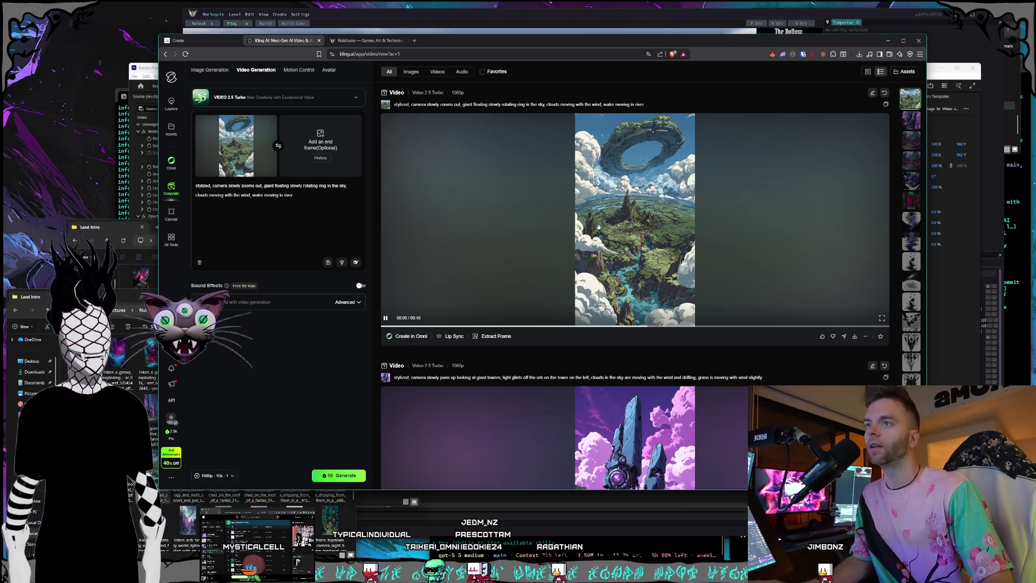
pyautogui.click(615, 263)
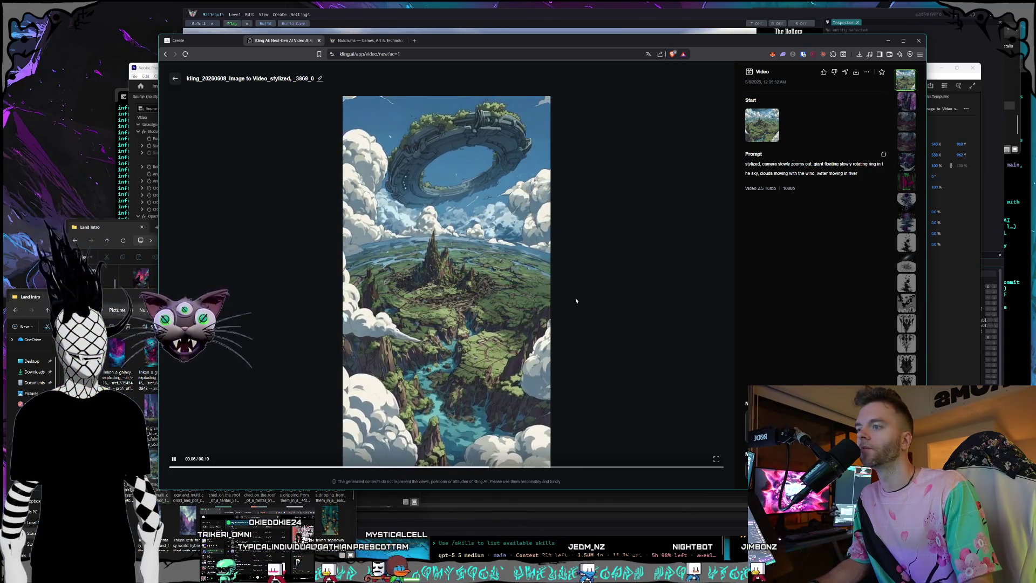
pyautogui.press('space')
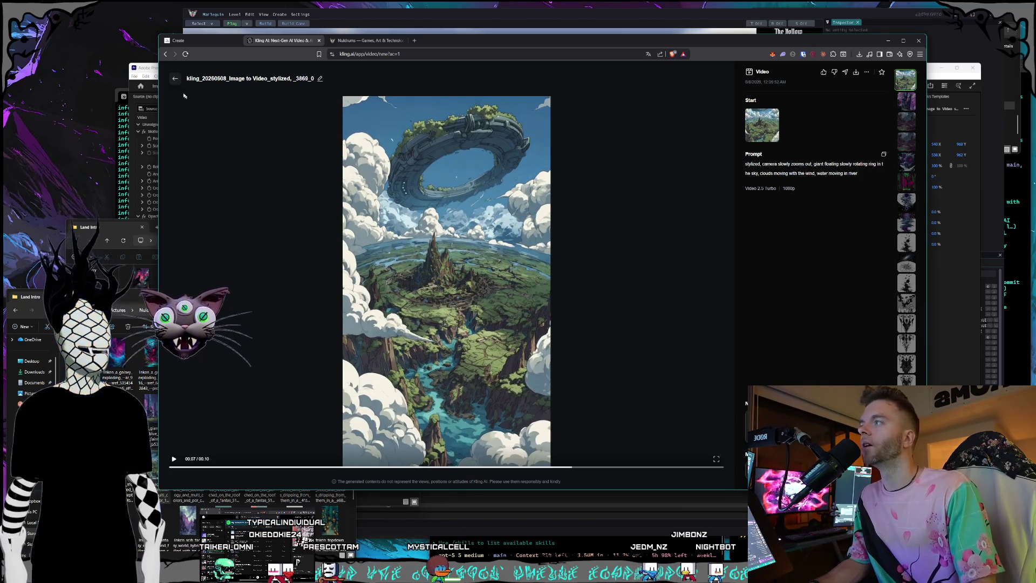
pyautogui.click(175, 78)
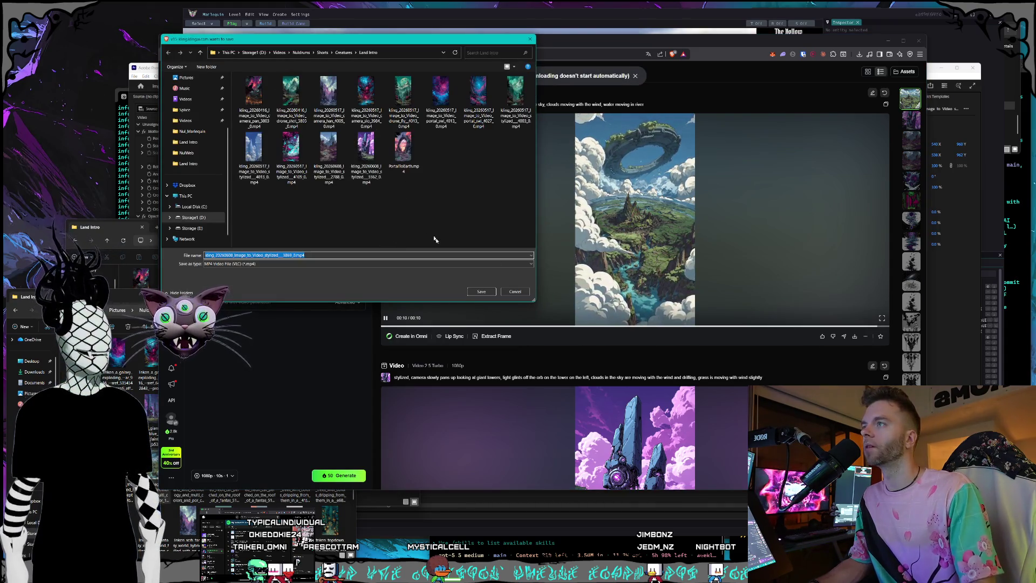
# - Download the floating-ring video into the Land Intro folder and return to the desktop windows
pyautogui.press('Return')
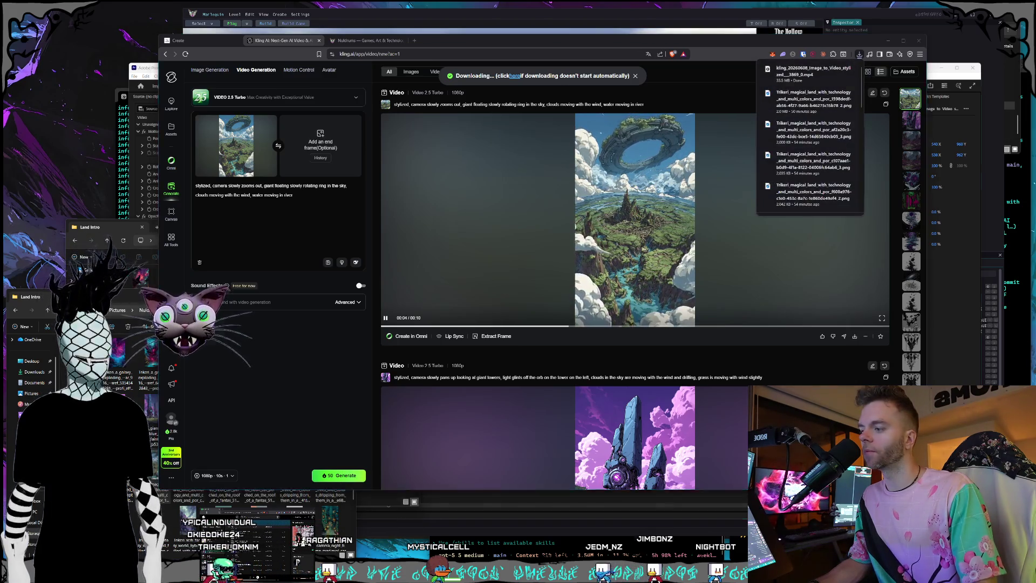
pyautogui.hotkey('alt', 'Tab')
pyautogui.click(96, 228)
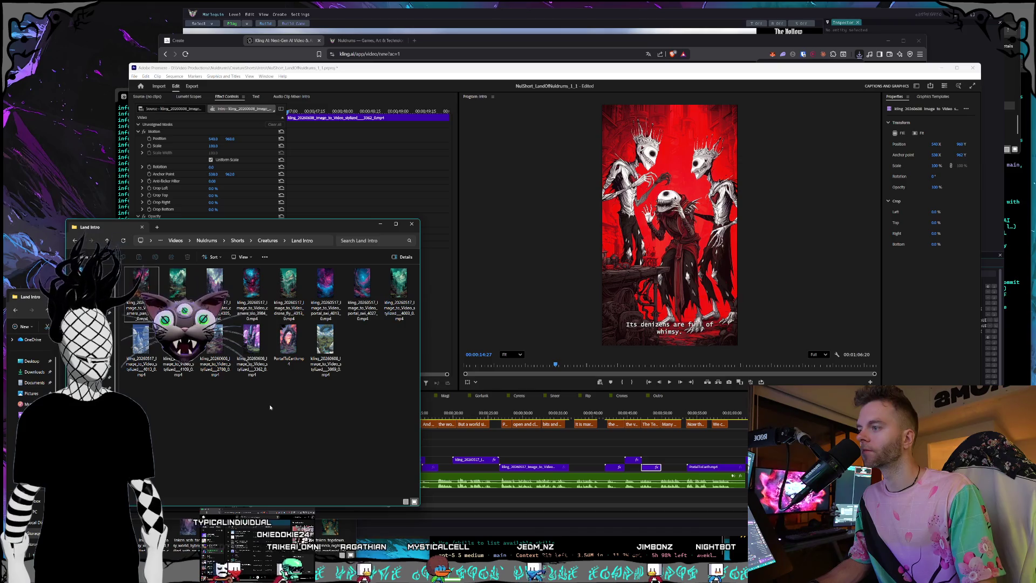
# - Drag the downloaded kling floating-ring file onto the timeline and shift it later on V2
pyautogui.click(324, 365)
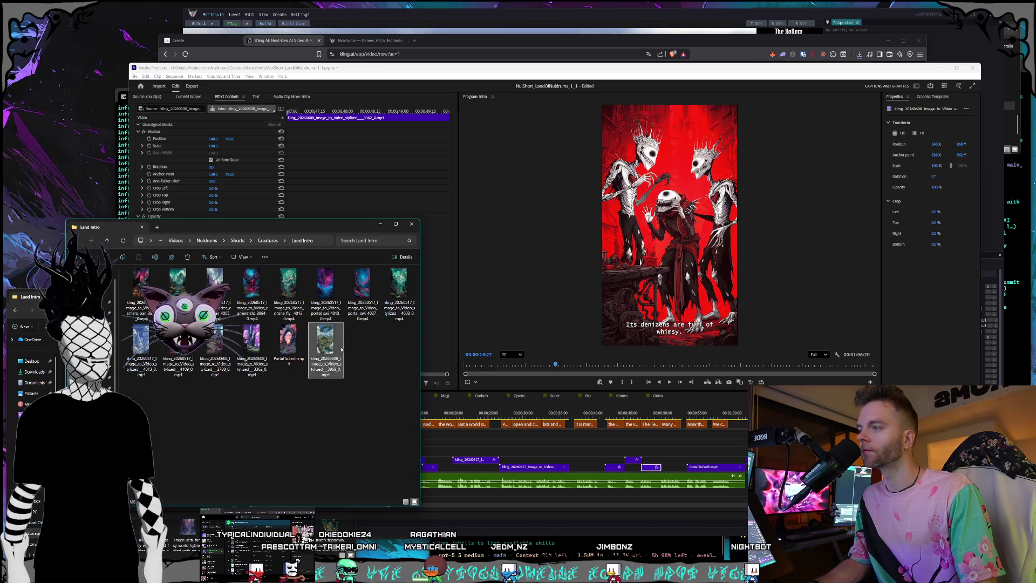
pyautogui.moveTo(332, 351)
pyautogui.mouseDown()
pyautogui.moveTo(546, 441)
pyautogui.moveTo(538, 450)
pyautogui.mouseUp()
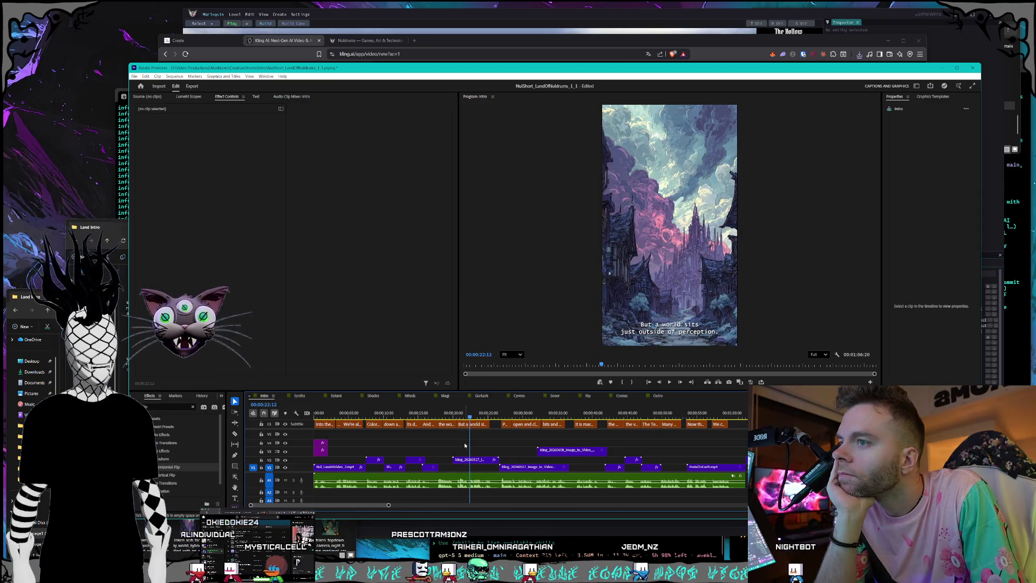
pyautogui.moveTo(473, 459)
pyautogui.mouseDown()
pyautogui.moveTo(550, 465)
pyautogui.moveTo(471, 461)
pyautogui.mouseUp()
# - Change the floating-ring clip's speed through Speed/Duration to shorten it
pyautogui.rightClick(465, 143)
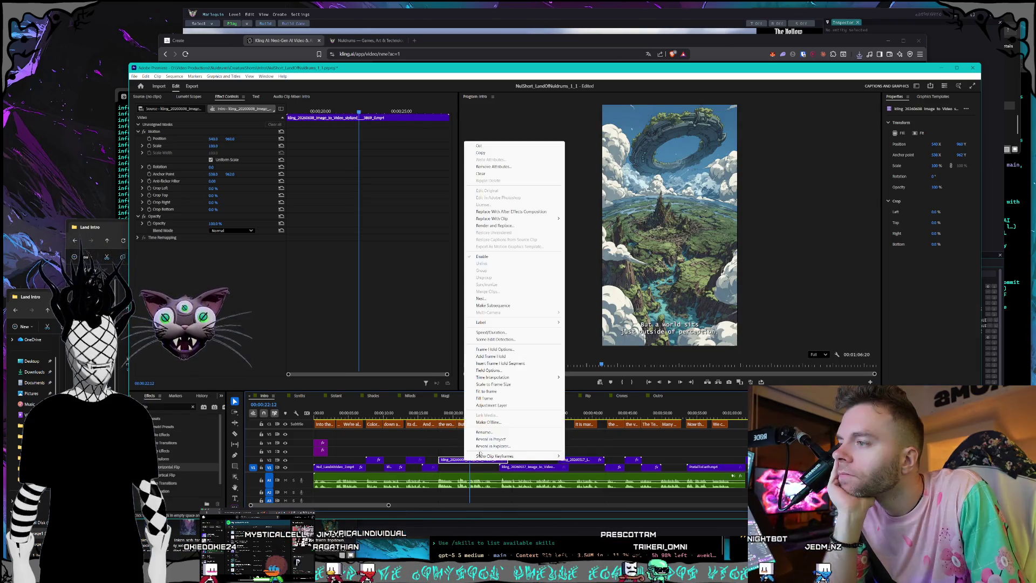
pyautogui.click(491, 329)
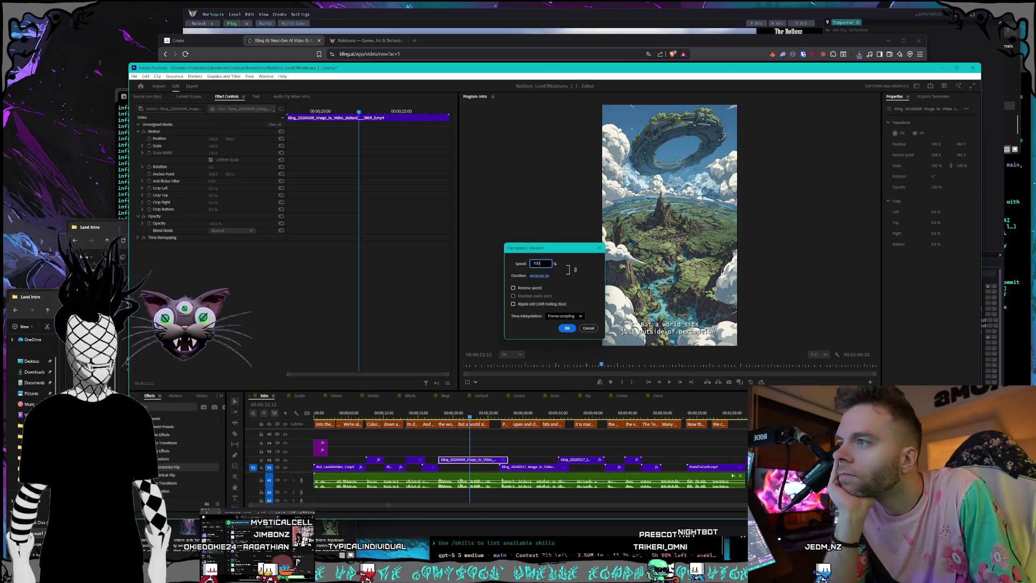
pyautogui.press('Return')
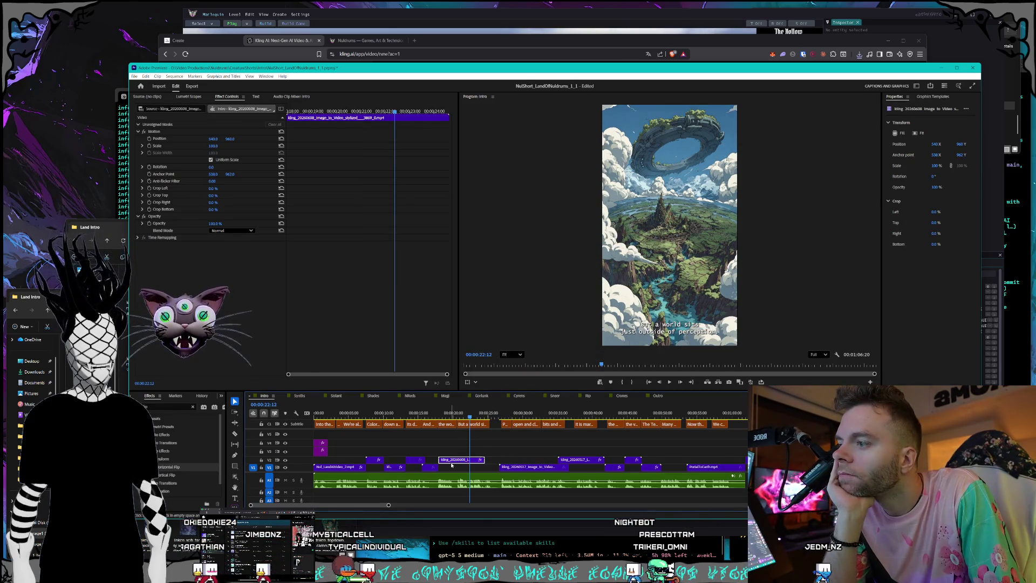
# - Move the shortened floating-ring clip onto V1 and park the playhead at its start
pyautogui.moveTo(470, 415); pyautogui.dragTo(428, 416)
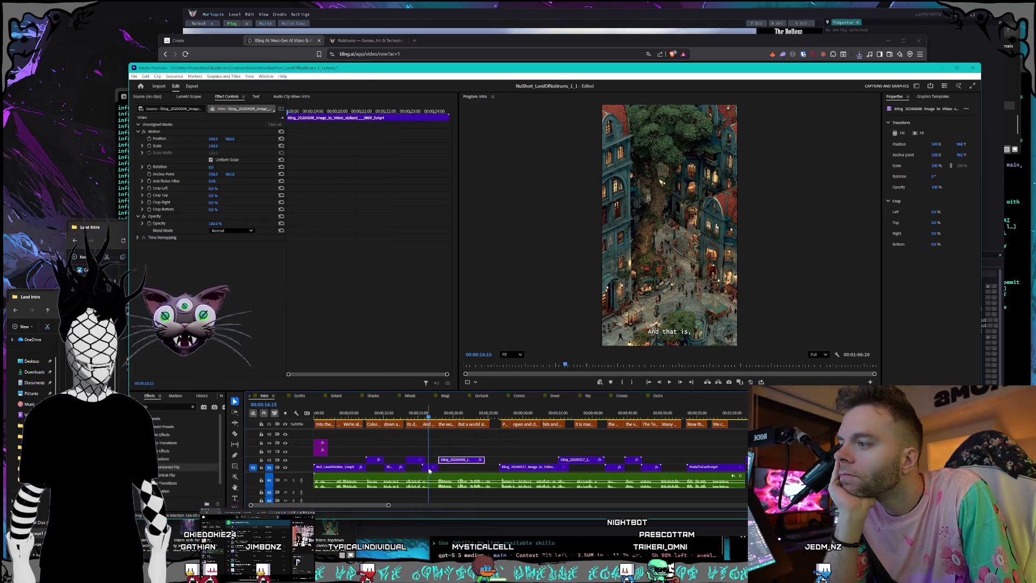
pyautogui.moveTo(430, 466)
pyautogui.mouseDown()
pyautogui.moveTo(455, 462)
pyautogui.moveTo(435, 471)
pyautogui.mouseUp()
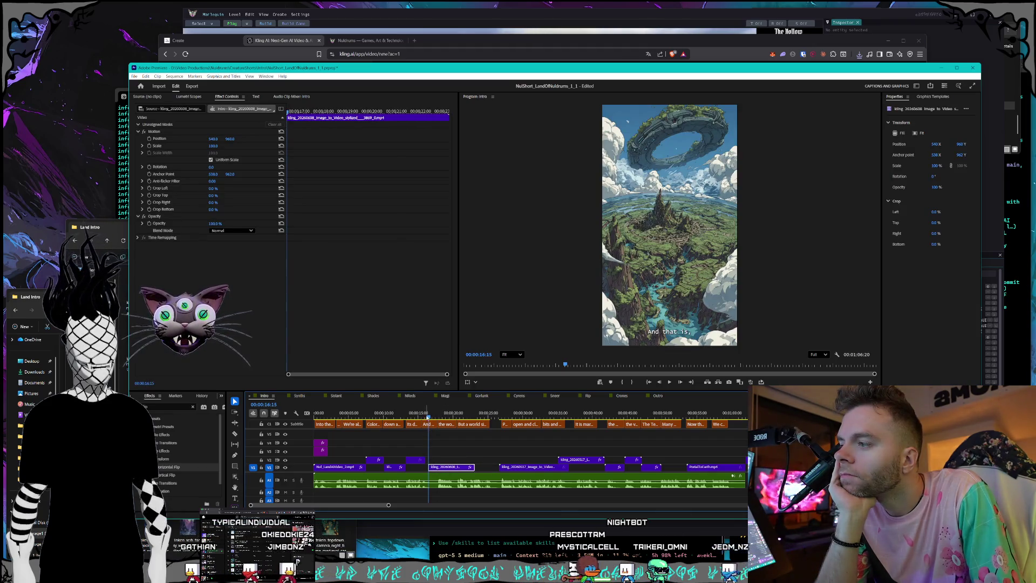
pyautogui.moveTo(429, 414)
pyautogui.mouseDown()
pyautogui.moveTo(450, 414)
pyautogui.moveTo(424, 414)
pyautogui.mouseUp()
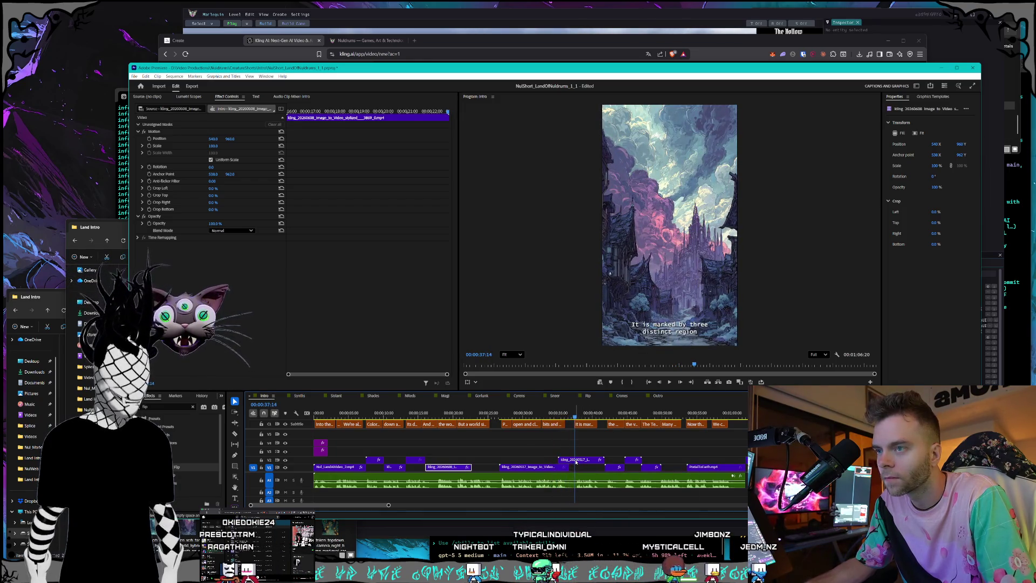
# - Review the later vortex shot, then switch to the browser's Midjourney creation page
pyautogui.click(576, 460)
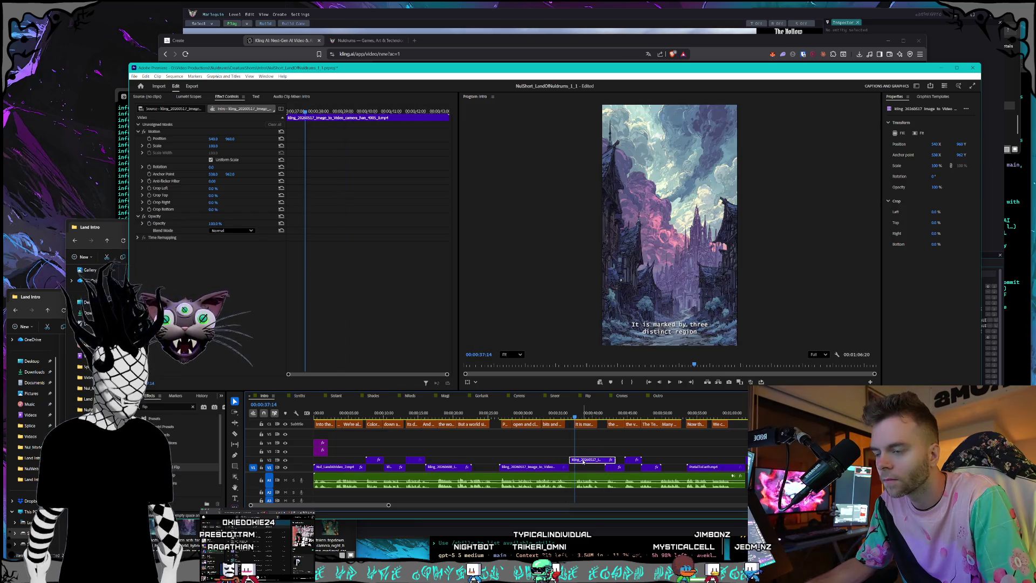
pyautogui.click(544, 413)
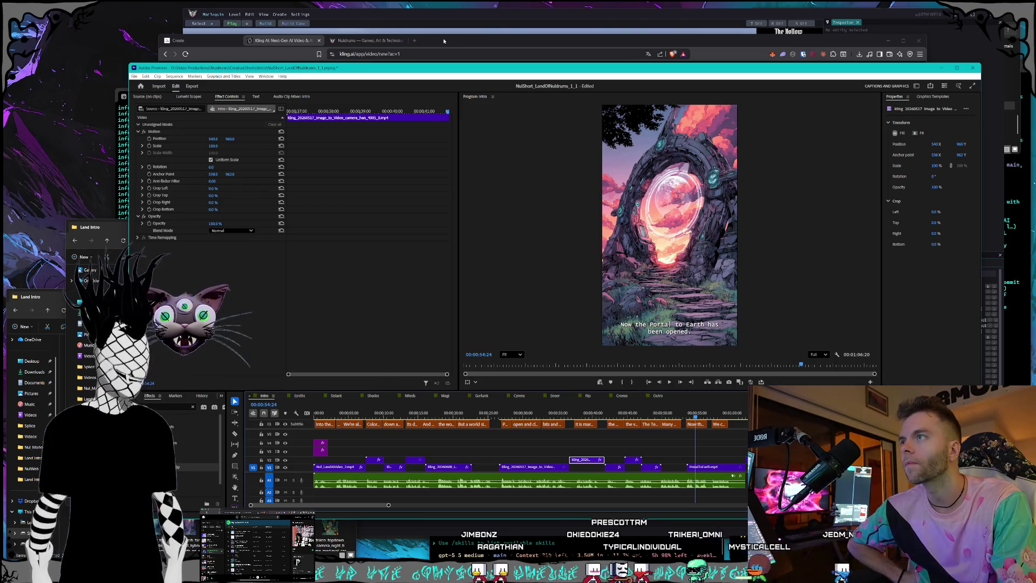
pyautogui.hotkey('alt', 'Tab')
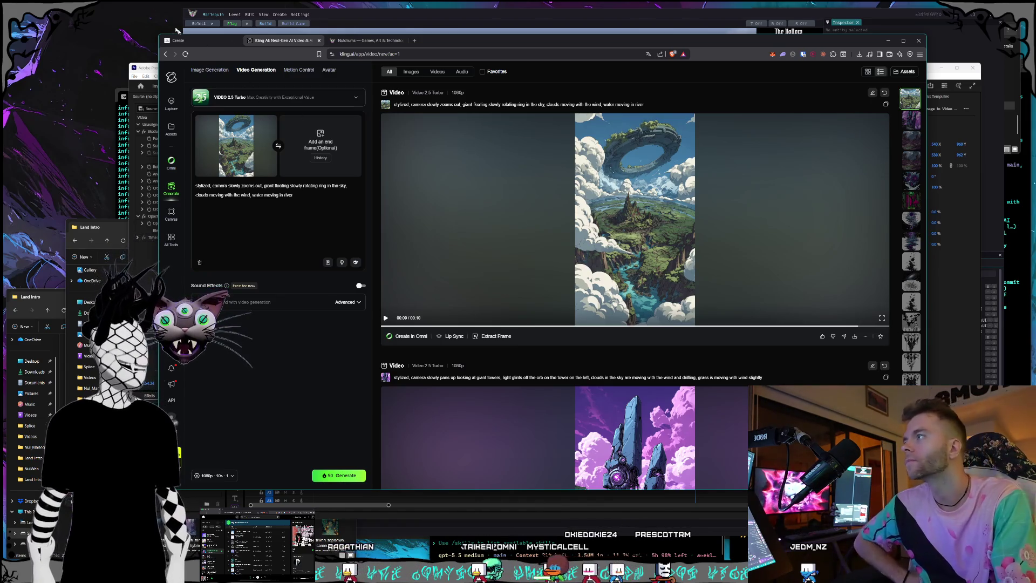
pyautogui.click(194, 40)
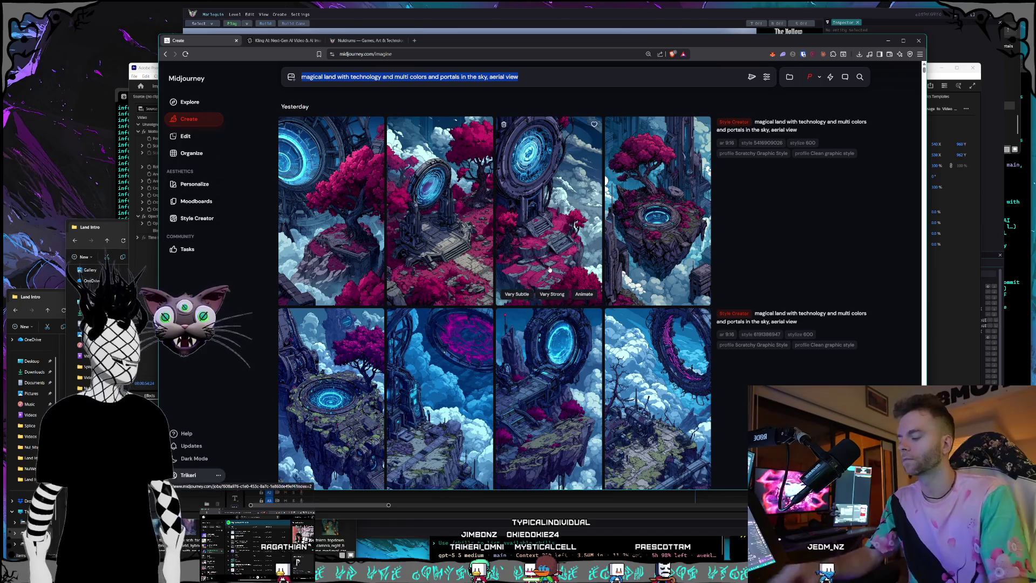
pyautogui.write('group picture of fantasy style characters a')
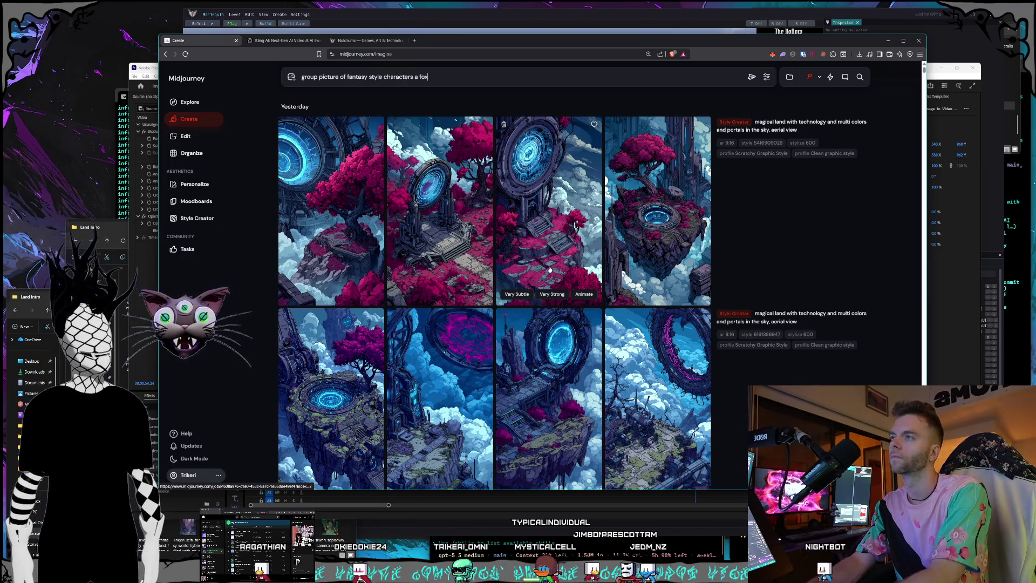
pyautogui.write('fox, ')
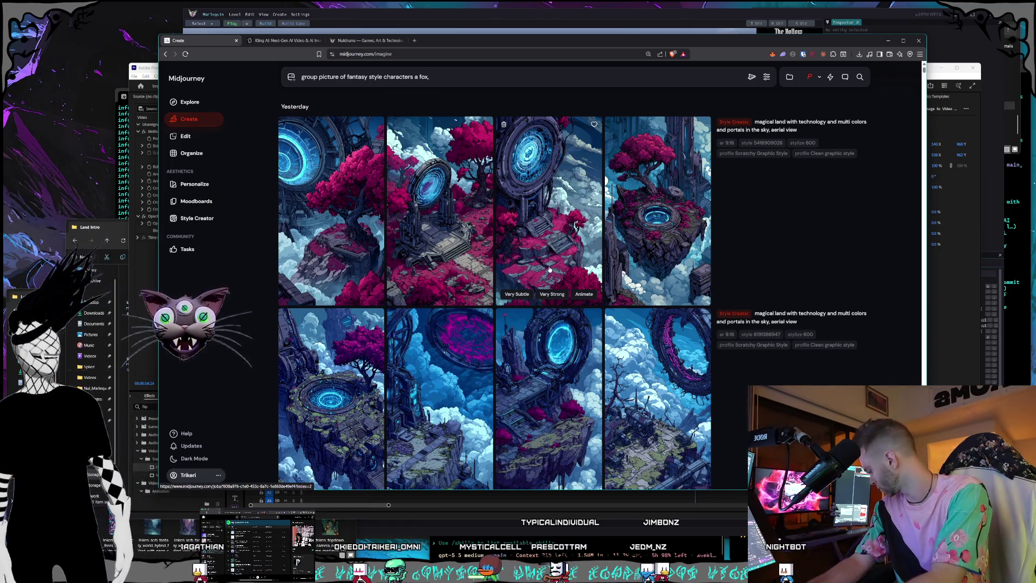
pyautogui.write('a rock golem')
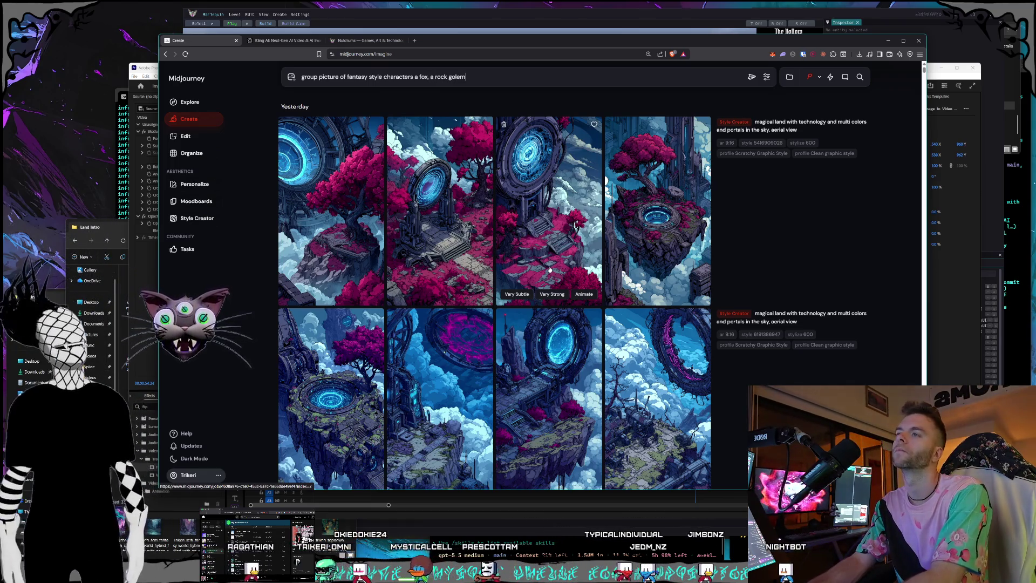
pyautogui.write(', a robot woman, and a human are all include')
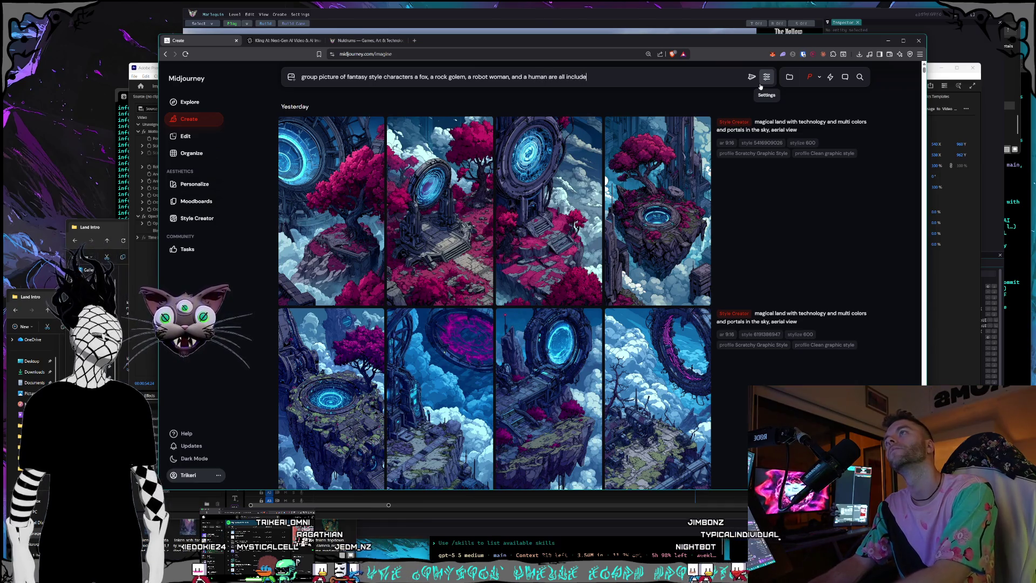
# - Submit the fox, rock golem, robot woman and human group prompt for generation
pyautogui.press('Return')
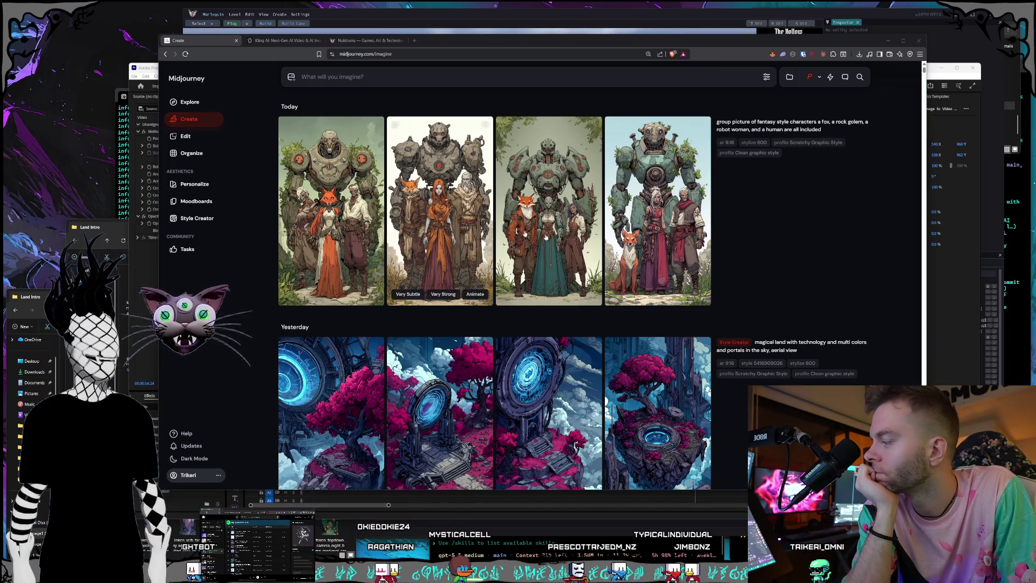
# - Browse the four new group images in the lightbox, close it and switch back to Premiere
pyautogui.click(440, 211)
pyautogui.click(657, 321)
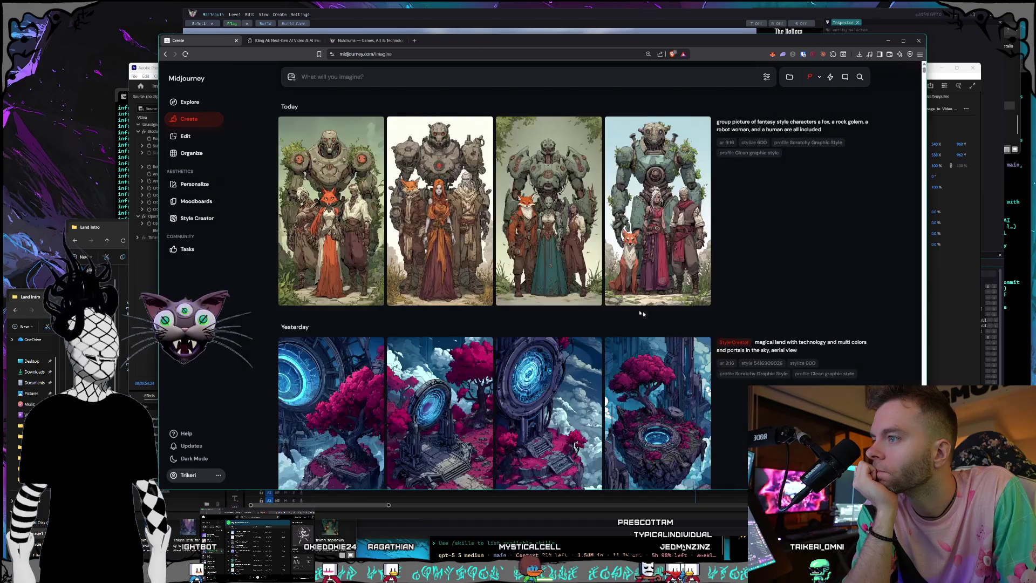
pyautogui.click(561, 252)
pyautogui.click(658, 309)
pyautogui.click(672, 283)
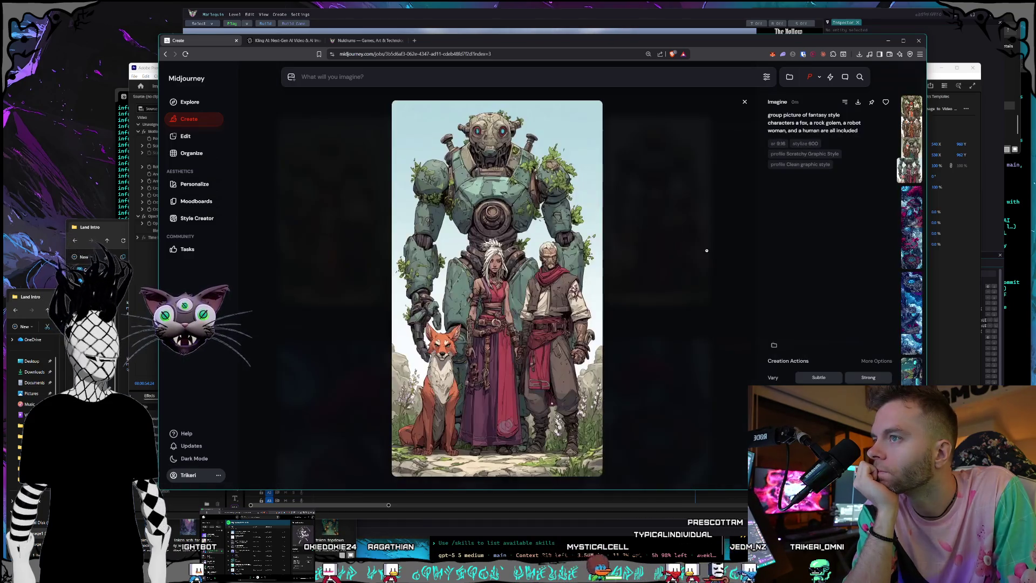
pyautogui.press('Left')
pyautogui.press('Left')
pyautogui.press('Left')
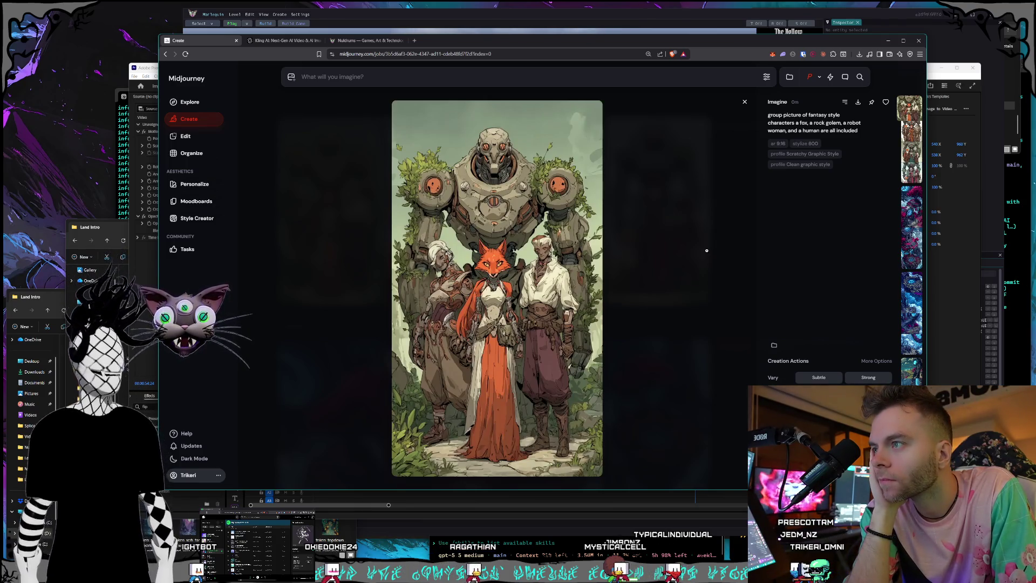
pyautogui.press('Right')
pyautogui.press('Right')
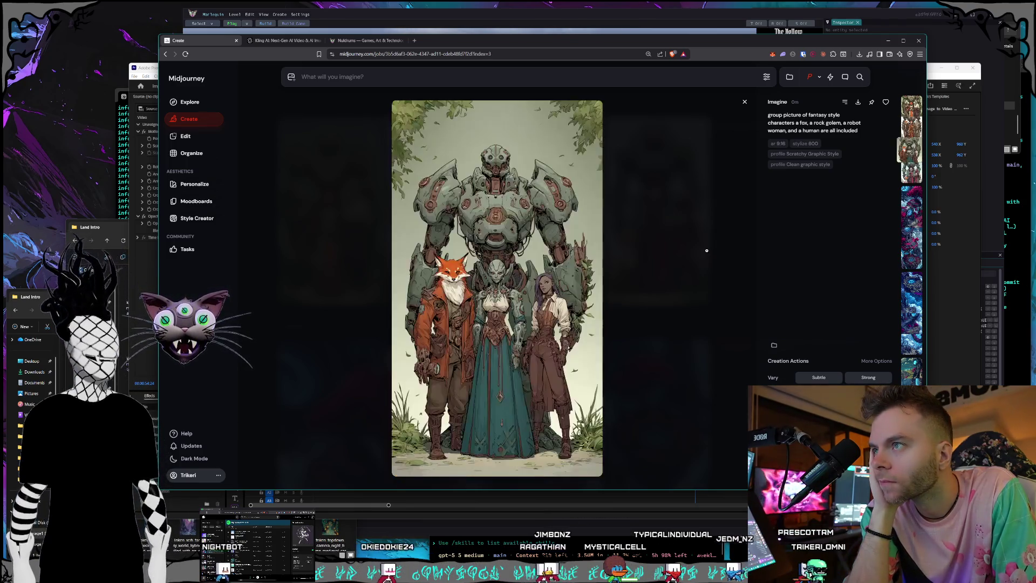
pyautogui.press('Right')
pyautogui.press('Escape')
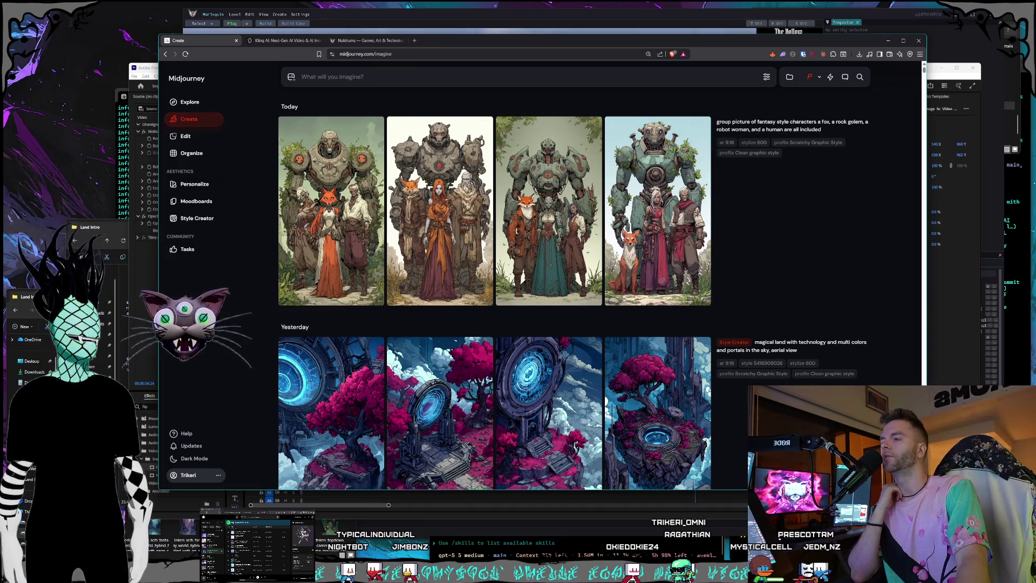
pyautogui.hotkey('alt', 'Tab')
# - Scrub through the skeleton, tree, floating-ring and vortex shots, then bring Midjourney forward
pyautogui.moveTo(698, 414)
pyautogui.mouseDown()
pyautogui.moveTo(589, 425)
pyautogui.moveTo(417, 406)
pyautogui.mouseUp()
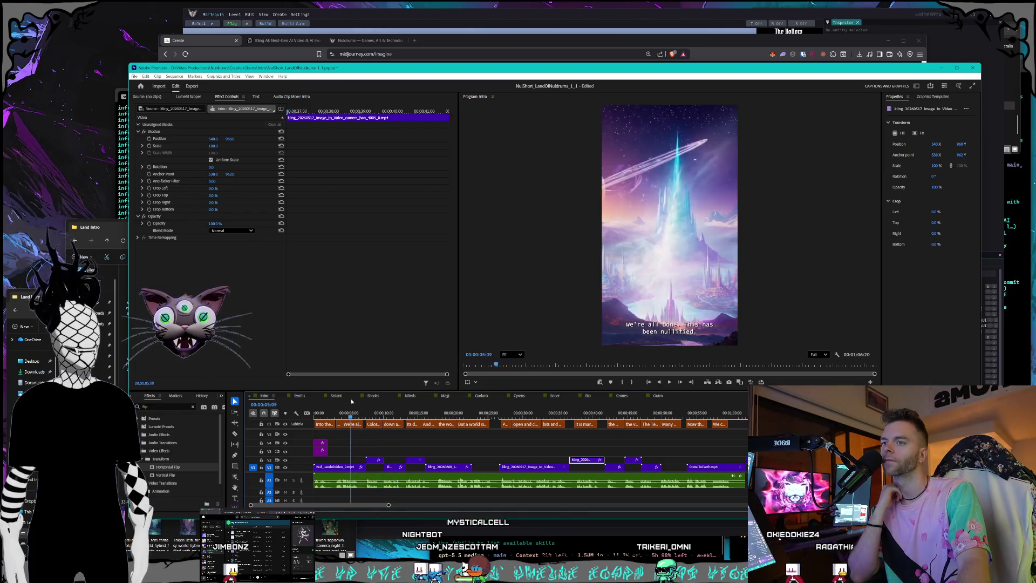
pyautogui.moveTo(315, 411); pyautogui.dragTo(433, 411)
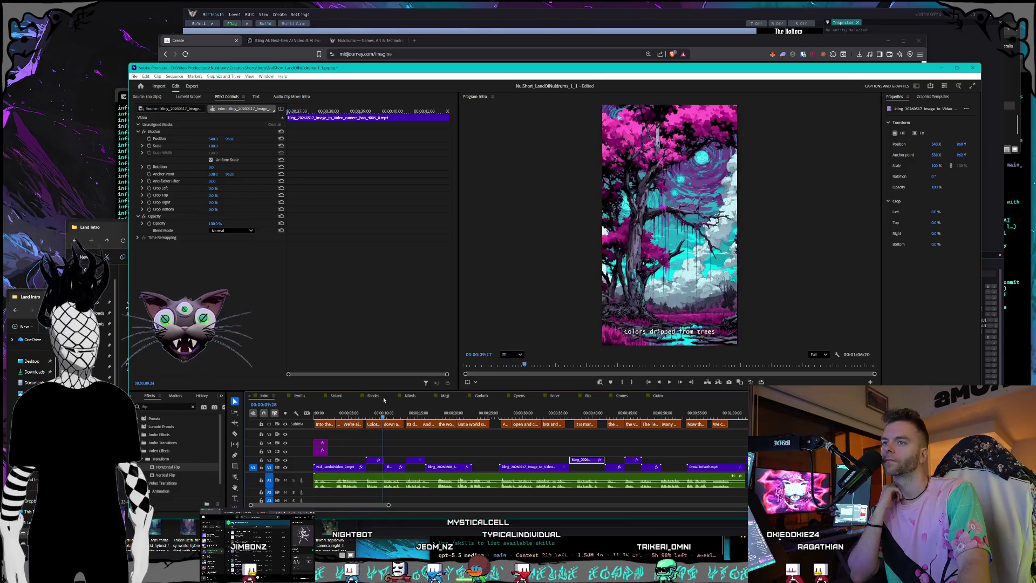
pyautogui.moveTo(432, 400); pyautogui.dragTo(535, 401)
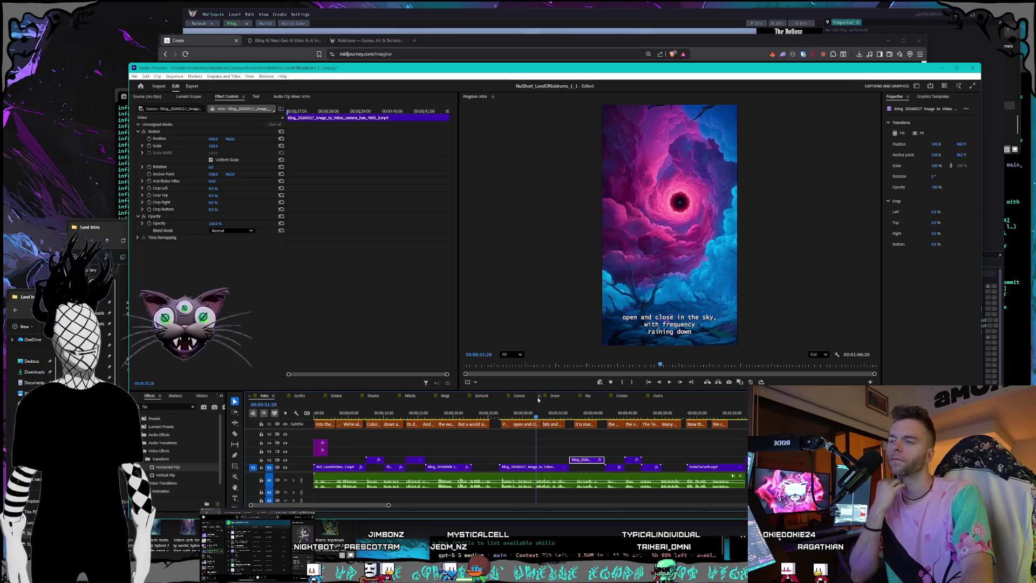
pyautogui.click(449, 42)
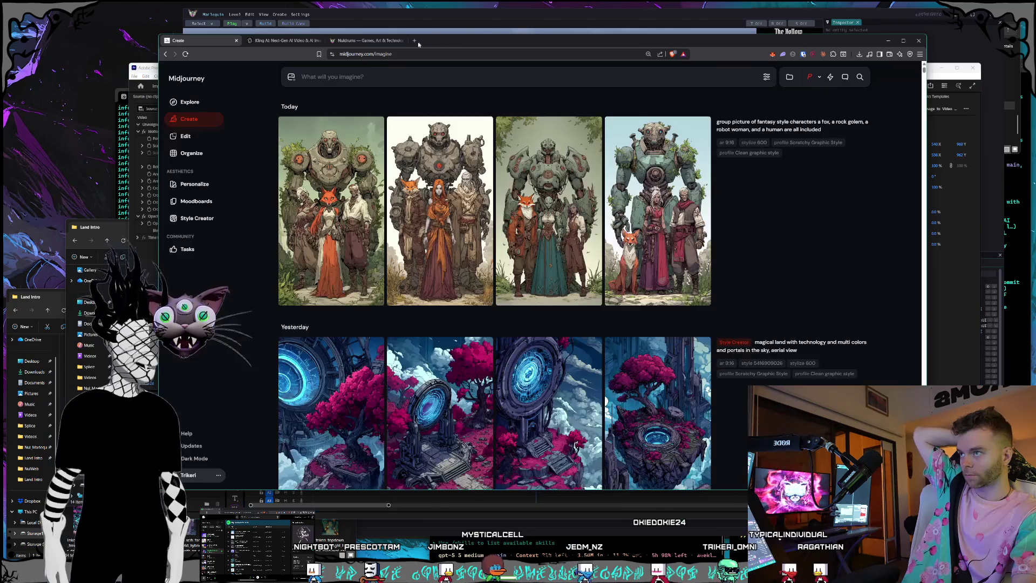
# - Look through the Land Intro image folder, then switch the browser to the Kling AI tab
pyautogui.click(146, 453)
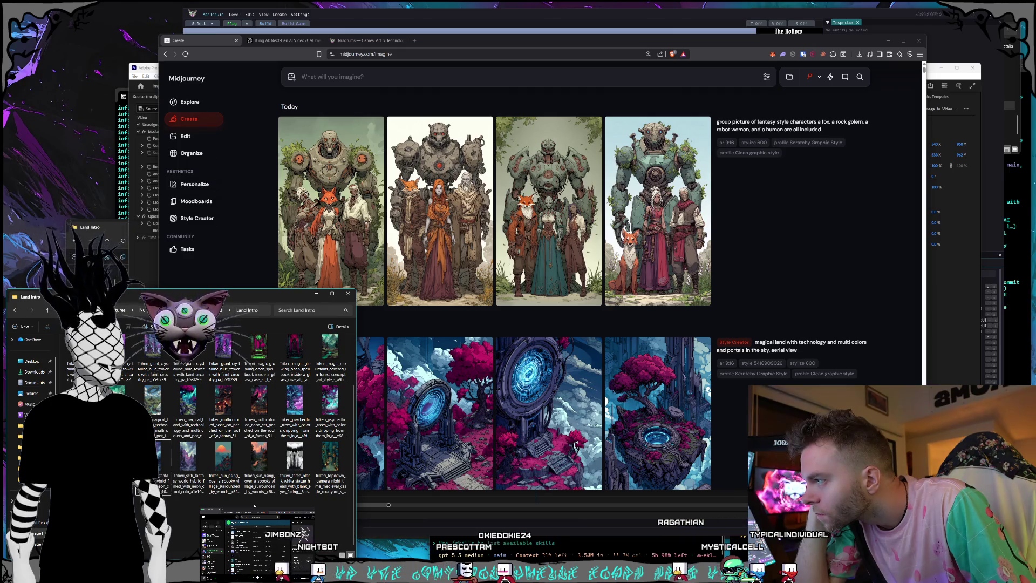
pyautogui.scroll(2, 255, 506)
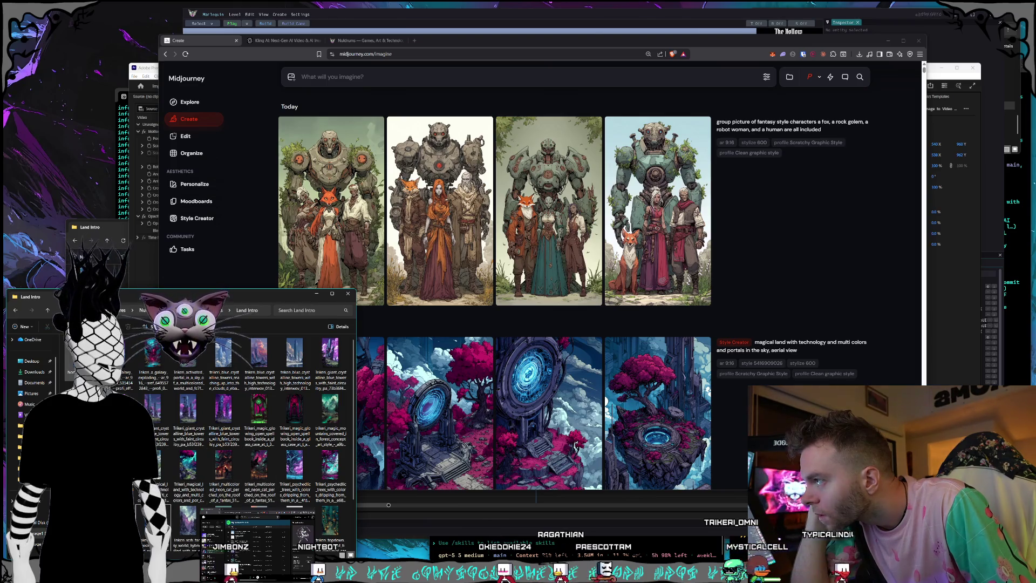
pyautogui.hotkey('ctrl', 'Tab')
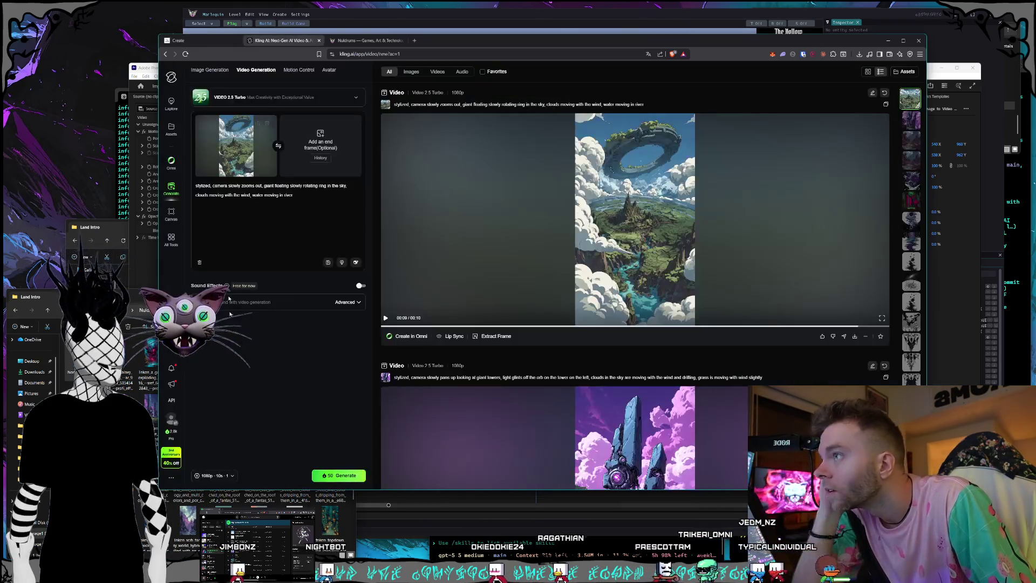
# - Replace the old start frame with the arctic port city image and preview it full size
pyautogui.click(268, 124)
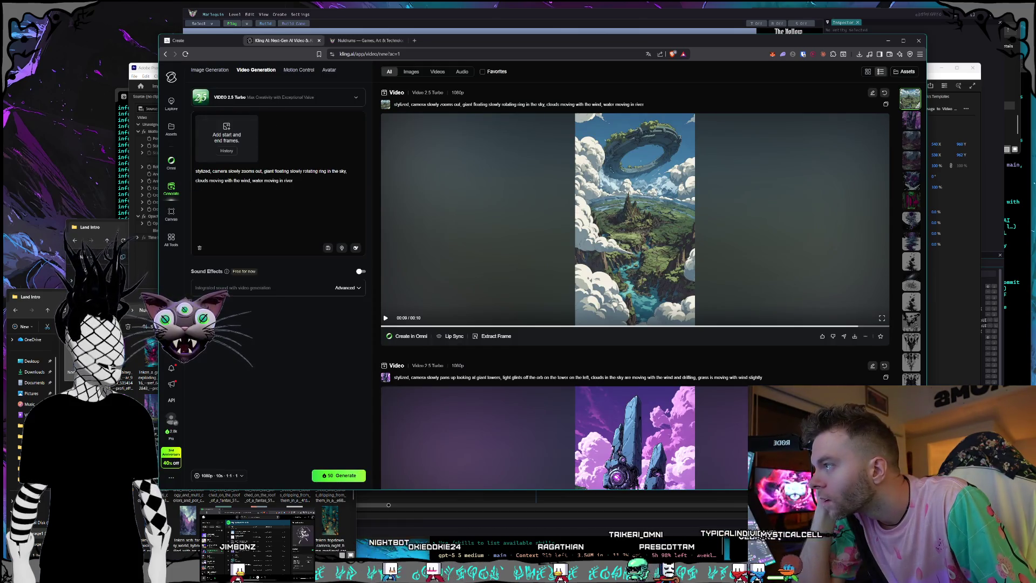
pyautogui.moveTo(233, 166); pyautogui.dragTo(228, 141)
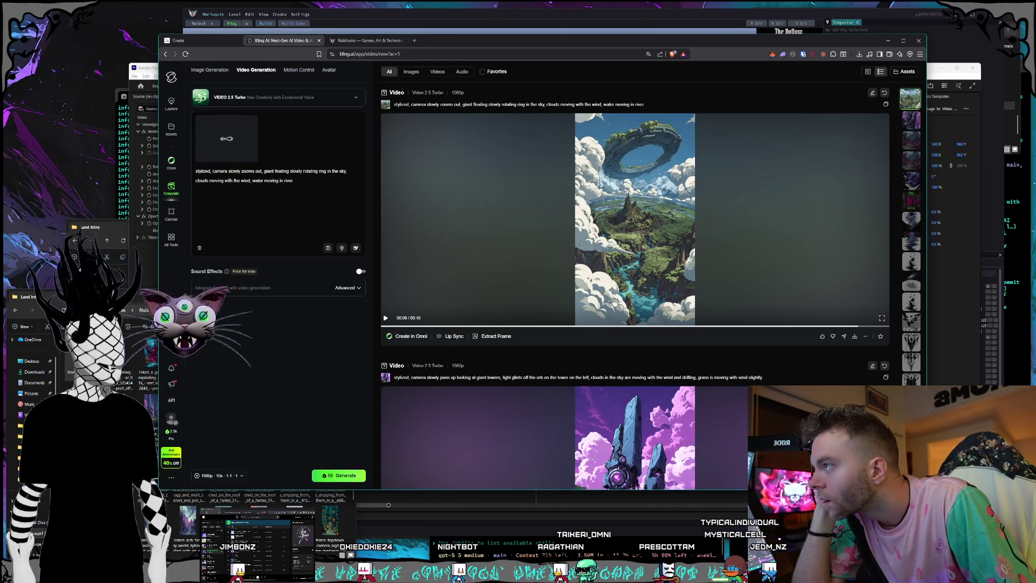
pyautogui.hotkey('alt', 'Tab')
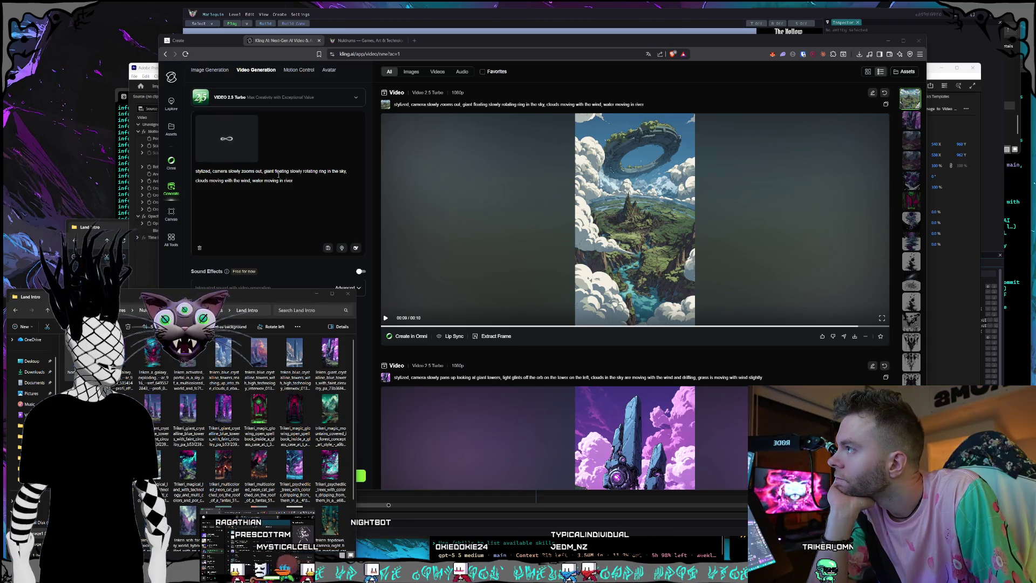
pyautogui.click(306, 181)
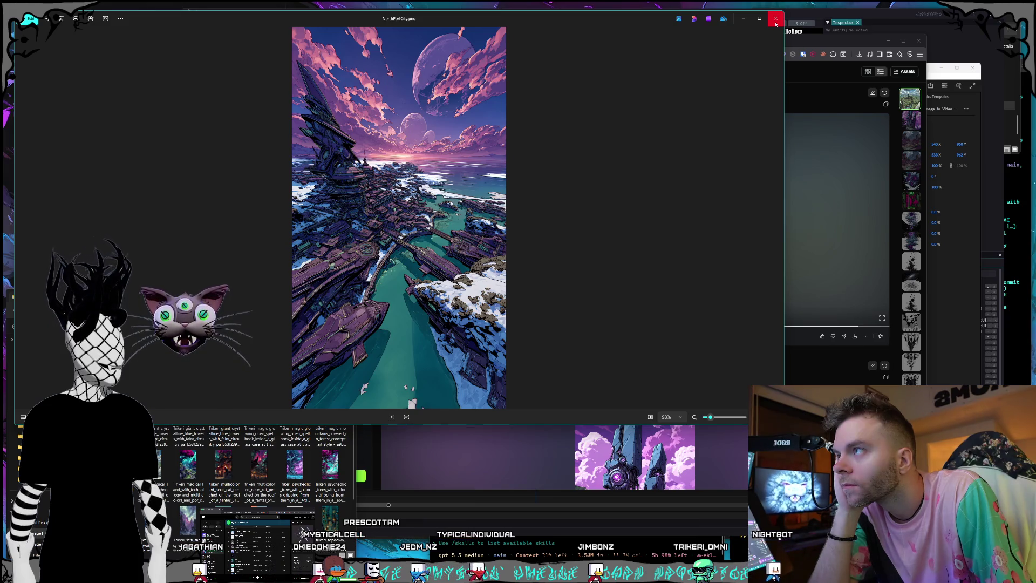
pyautogui.click(776, 18)
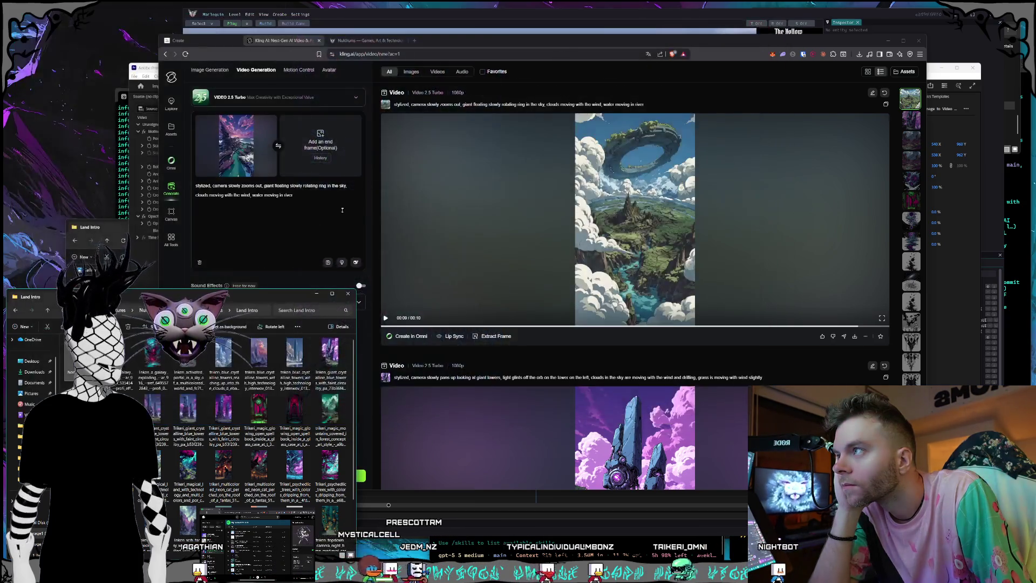
# - Delete the old camera-through-river description so the prompt reads just "stylized, camera"
pyautogui.click(323, 201)
pyautogui.moveTo(322, 201); pyautogui.dragTo(224, 187)
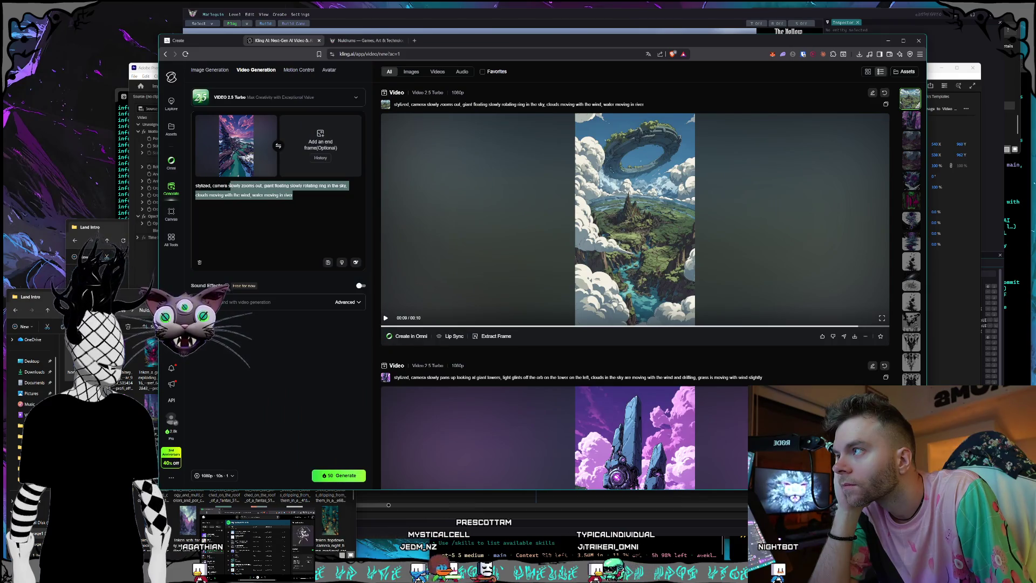
pyautogui.press('BackSpace')
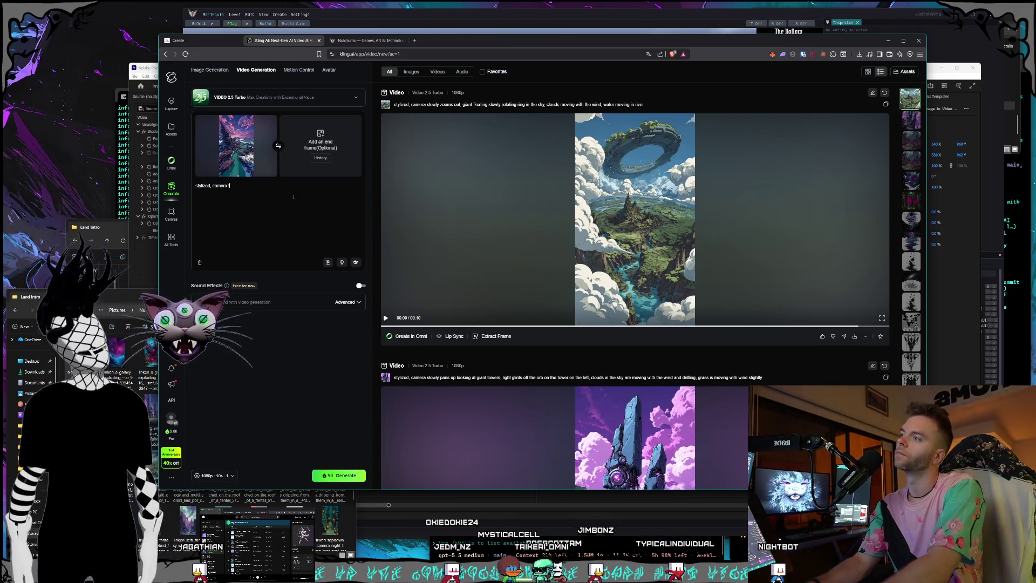
pyautogui.write('tilts up slowly, clouds are moving in the sky')
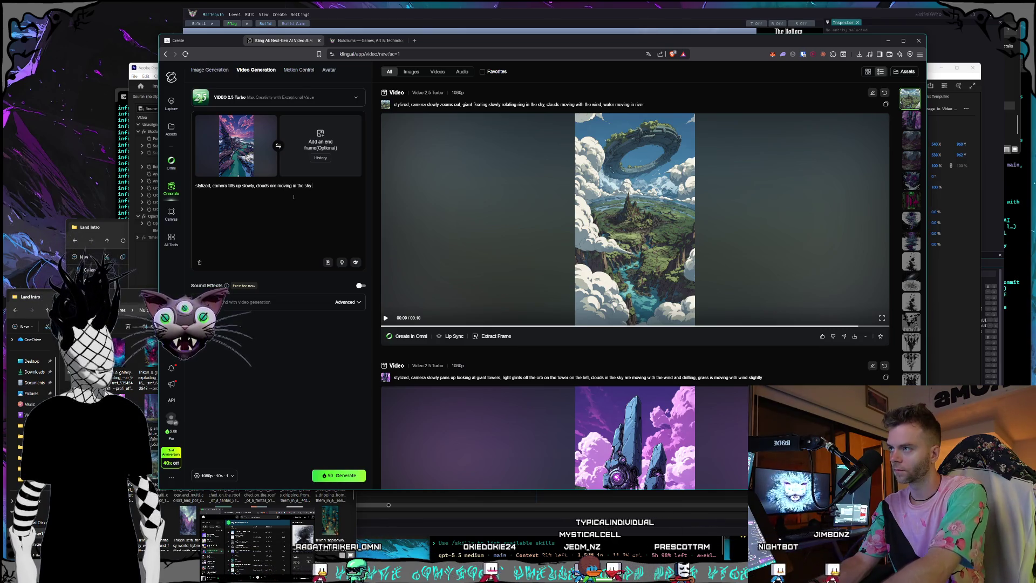
pyautogui.write(' towards the horizon, the')
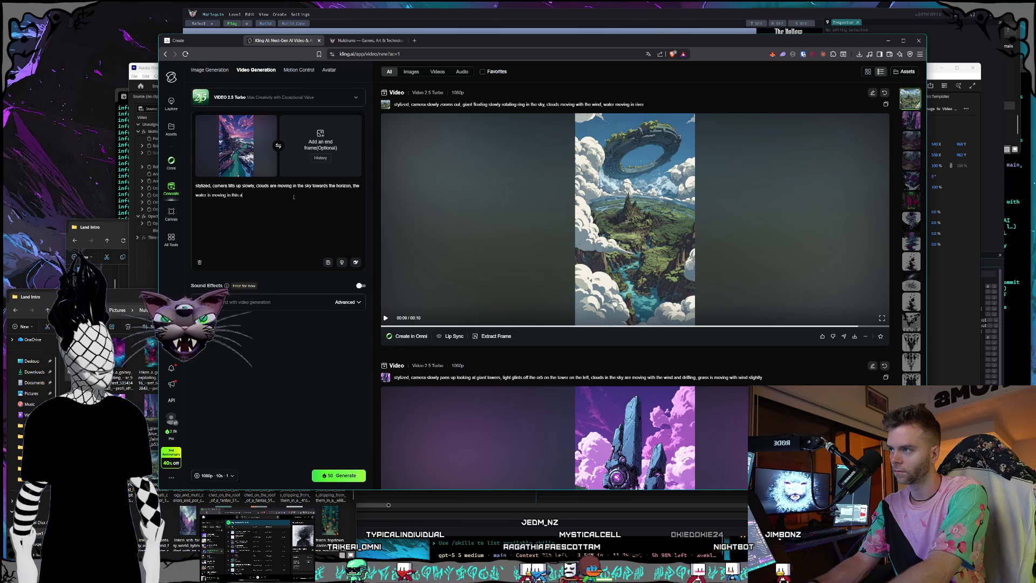
pyautogui.write('an')
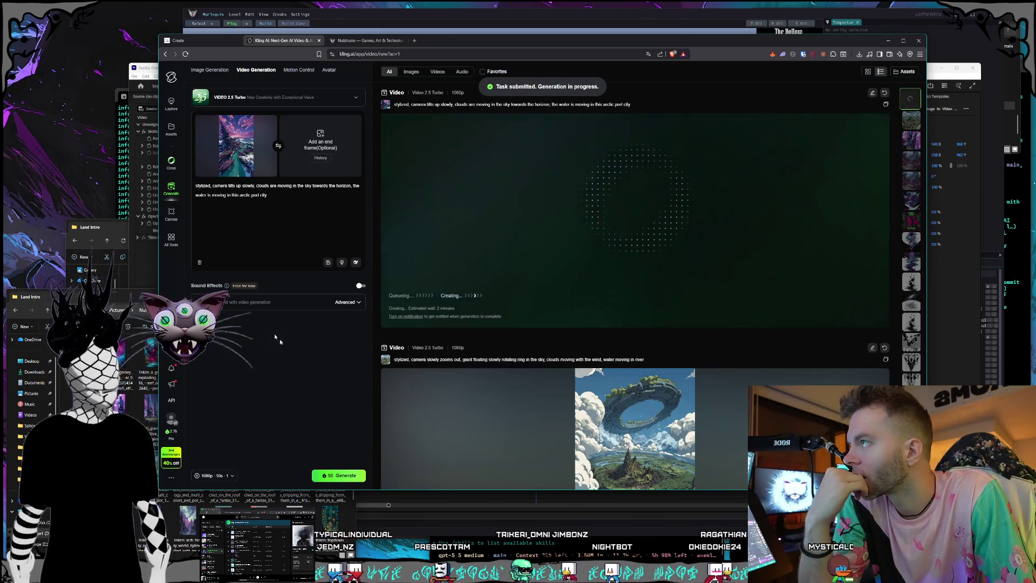
# - Browse the Land Intro images in Explorer while the port city clip generates
pyautogui.hotkey('alt', 'Tab')
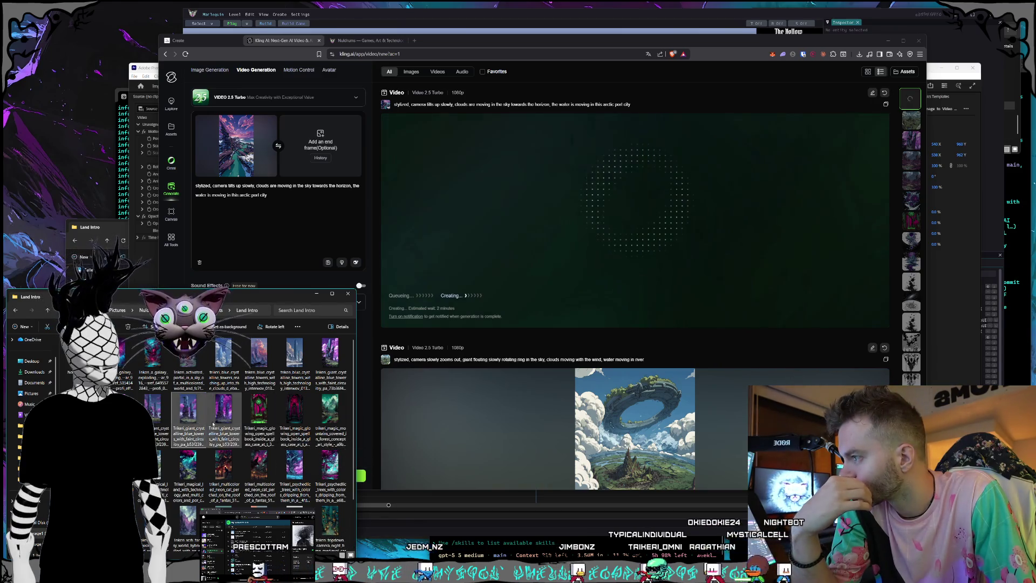
pyautogui.scroll(-2, 295, 478)
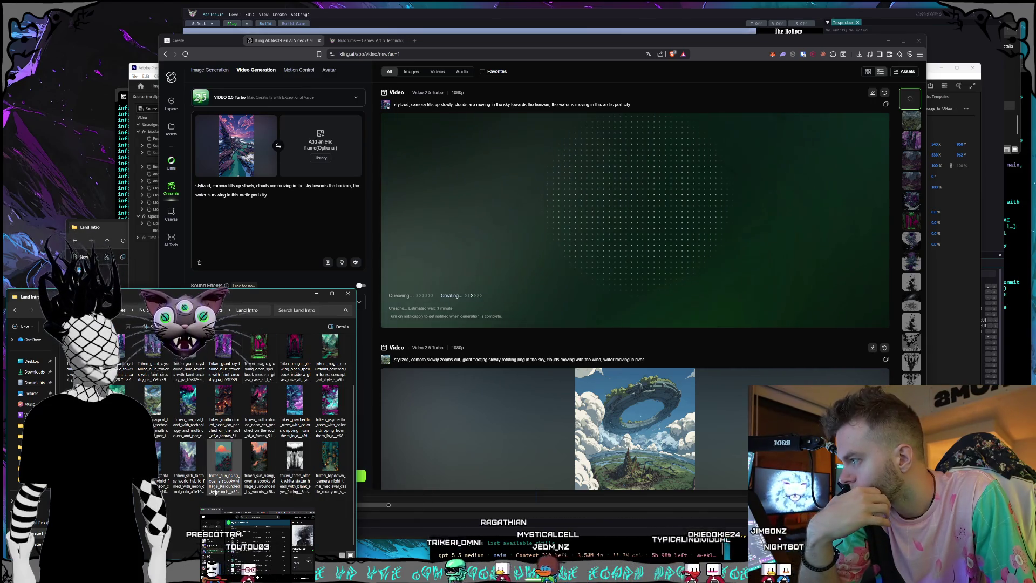
pyautogui.scroll(2, 259, 422)
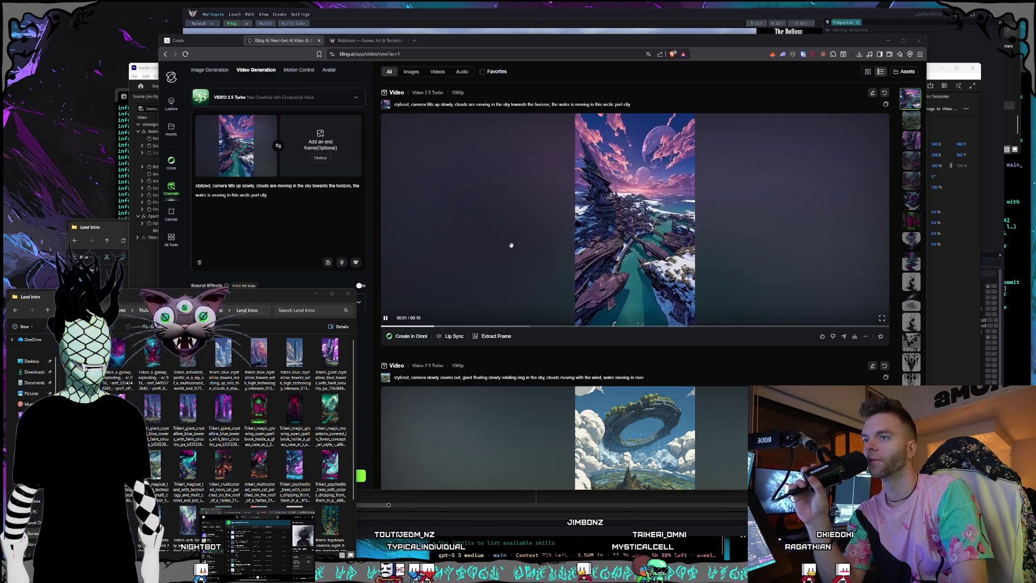
# - View the finished arctic port city clip full size in Kling AI, then close the viewer
pyautogui.click(556, 240)
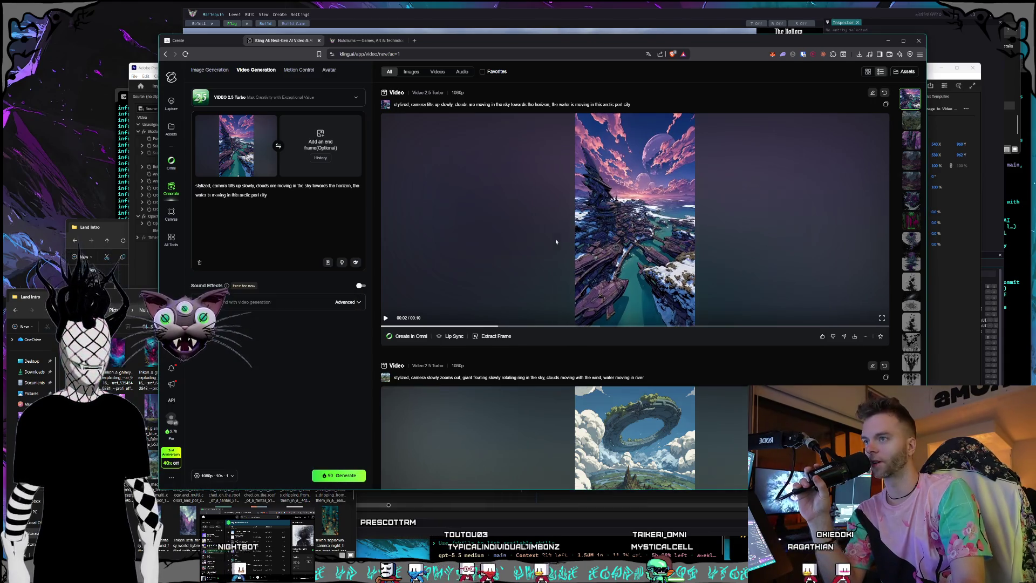
pyautogui.click(555, 239)
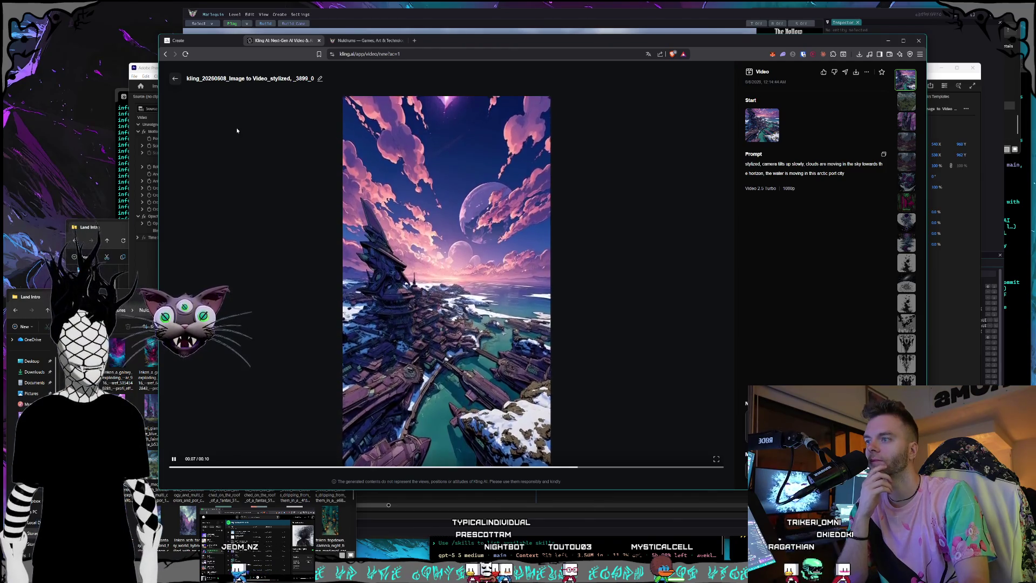
pyautogui.click(174, 79)
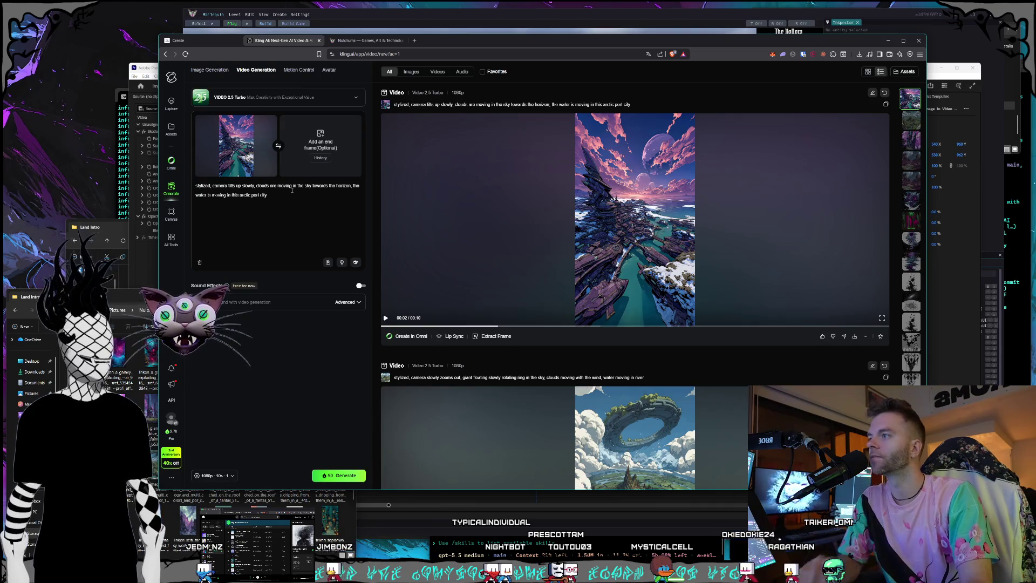
pyautogui.write('and drifinting')
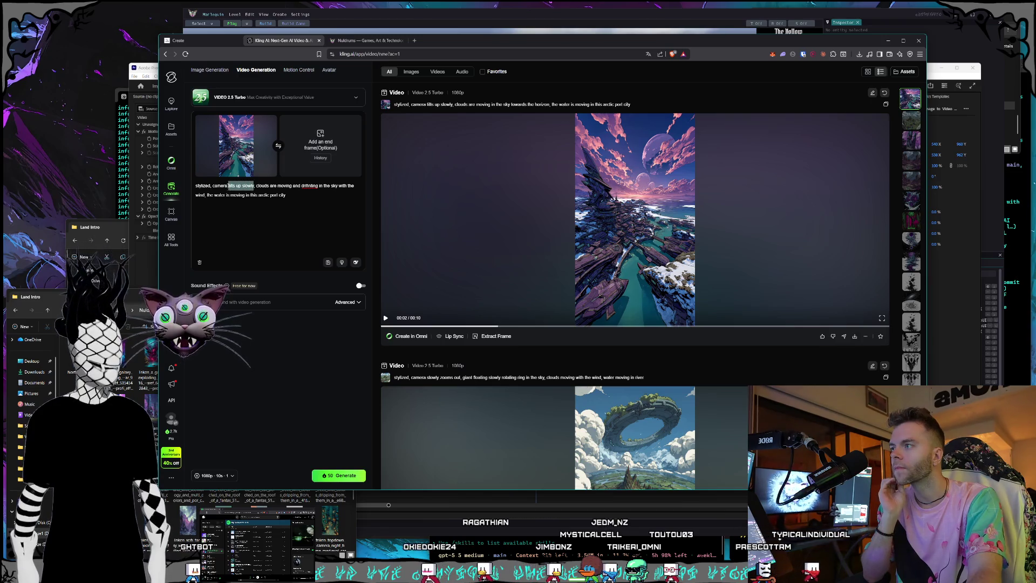
pyautogui.write('tilts up and flys fo')
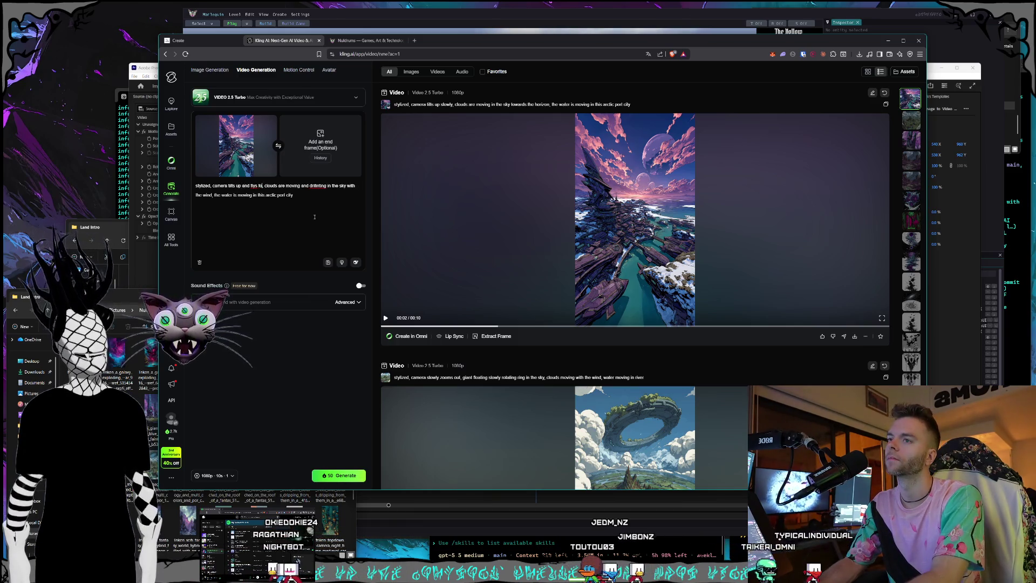
pyautogui.write('rwards')
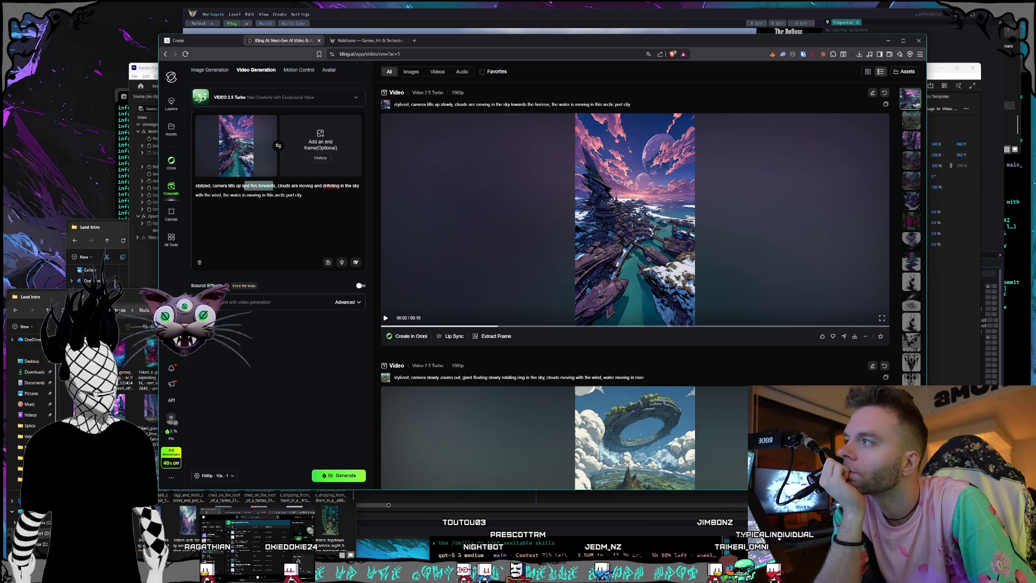
# - Reword the prompt to camera tilting up and slowly moving forward with drifting clouds, and generate
pyautogui.press('BackSpace')
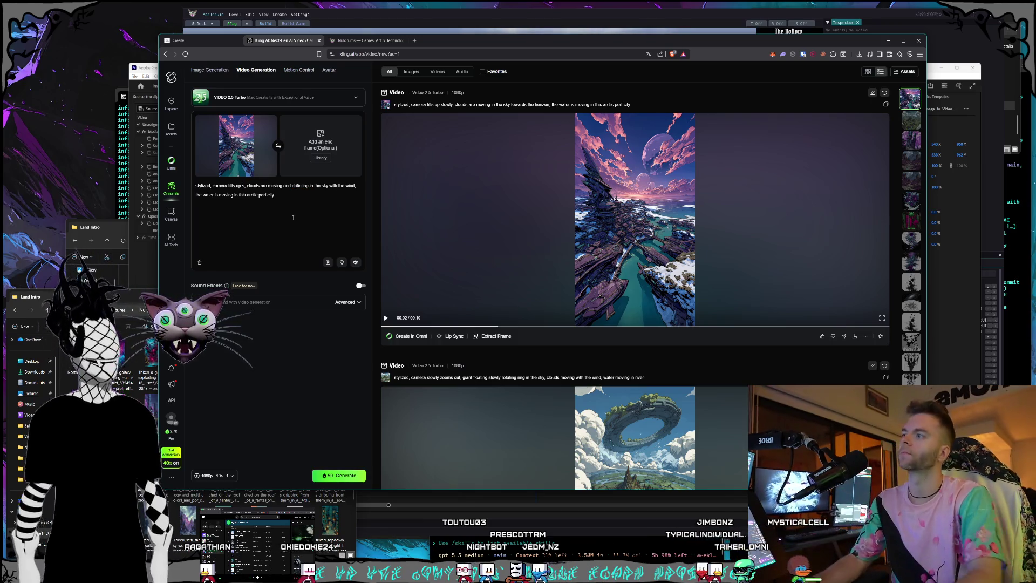
pyautogui.write('and move')
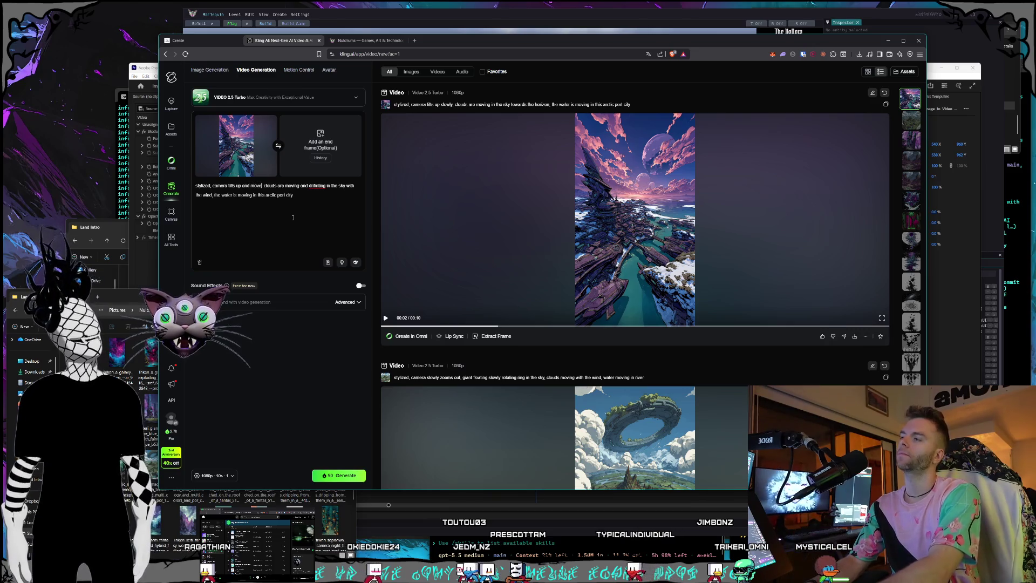
pyautogui.write('orwards a little bit slowly')
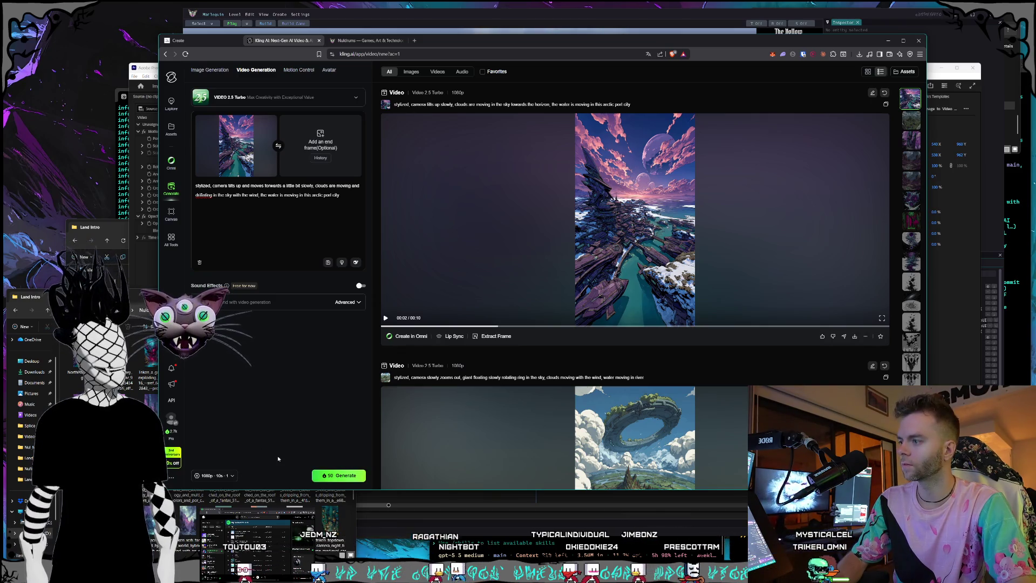
pyautogui.click(332, 475)
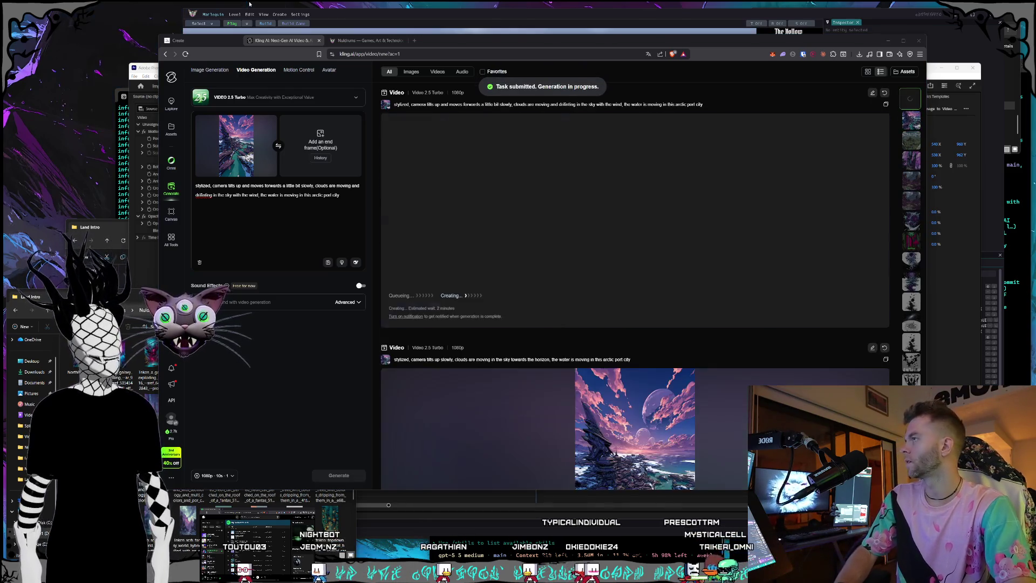
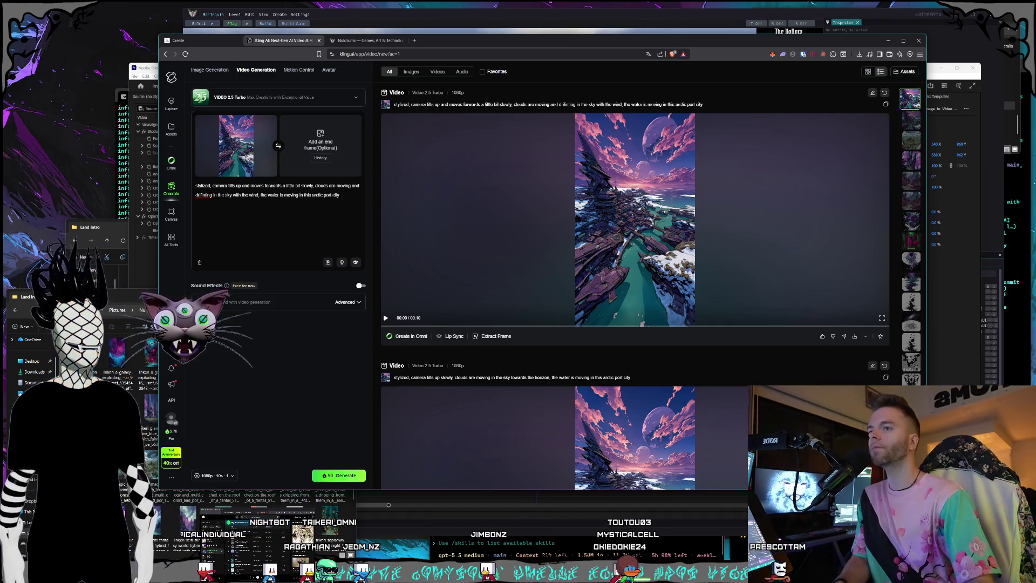
# - Review the arctic port city clip in full detail view, then return to generation
pyautogui.click(587, 229)
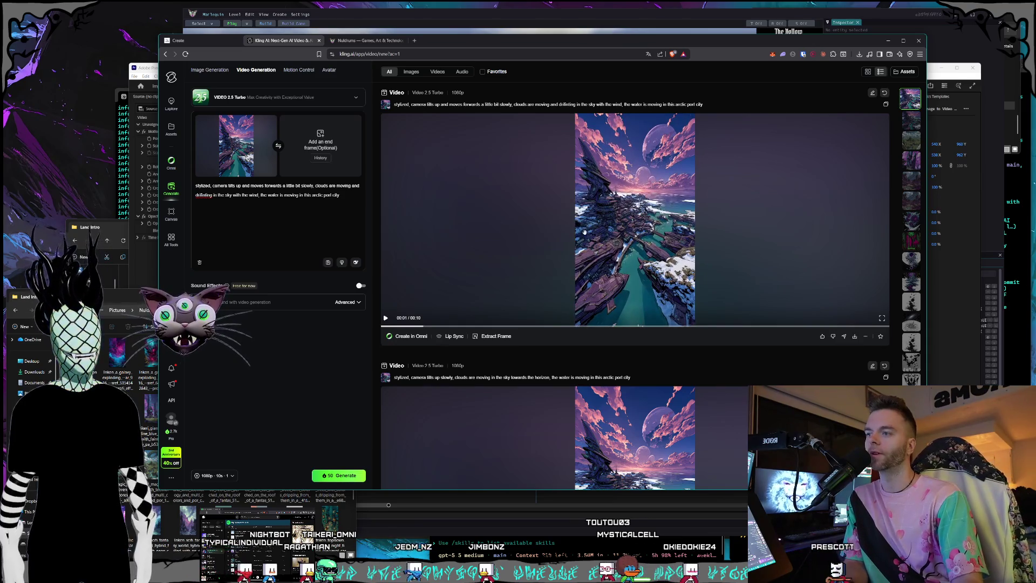
pyautogui.click(584, 231)
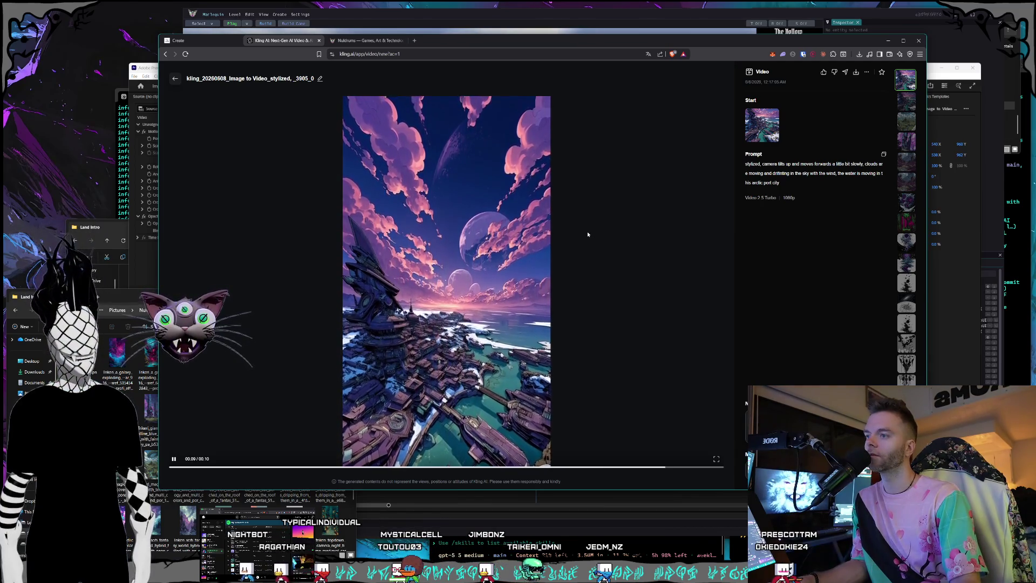
pyautogui.click(175, 79)
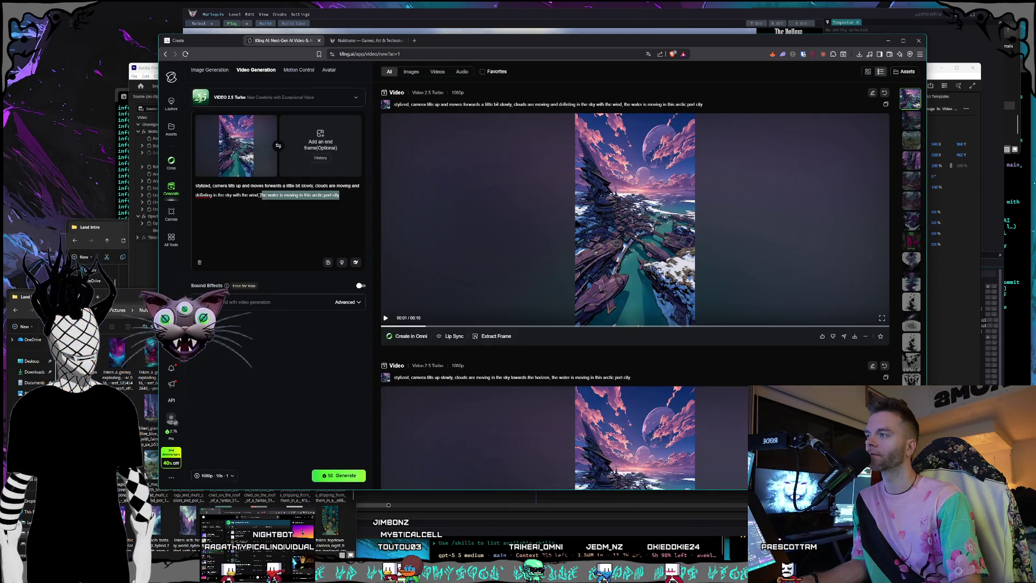
# - Remove the prompt's second line about drifting and water, leaving the clouds wording
pyautogui.moveTo(343, 196); pyautogui.dragTo(212, 187)
pyautogui.moveTo(340, 195); pyautogui.dragTo(213, 186)
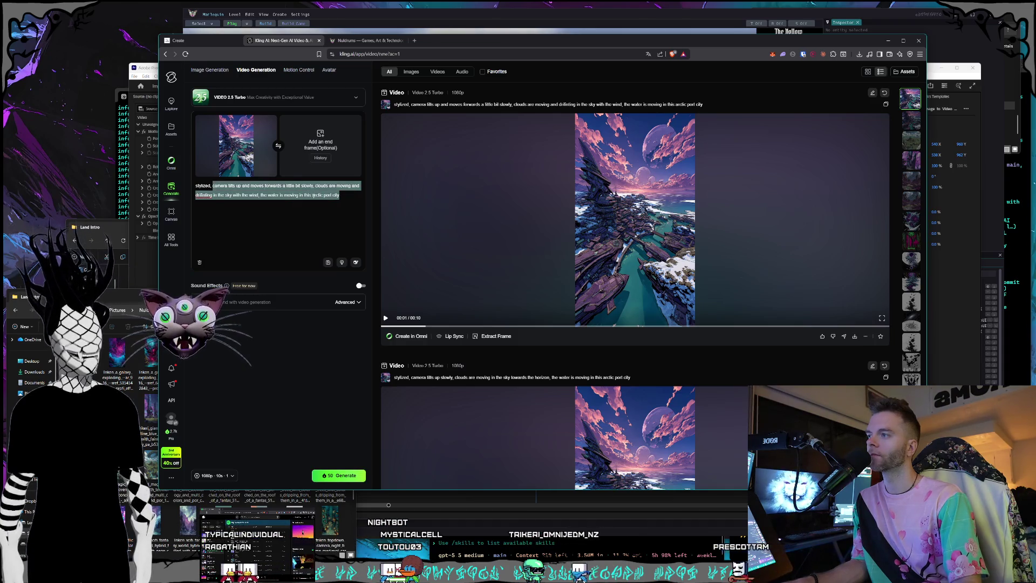
pyautogui.click(345, 195)
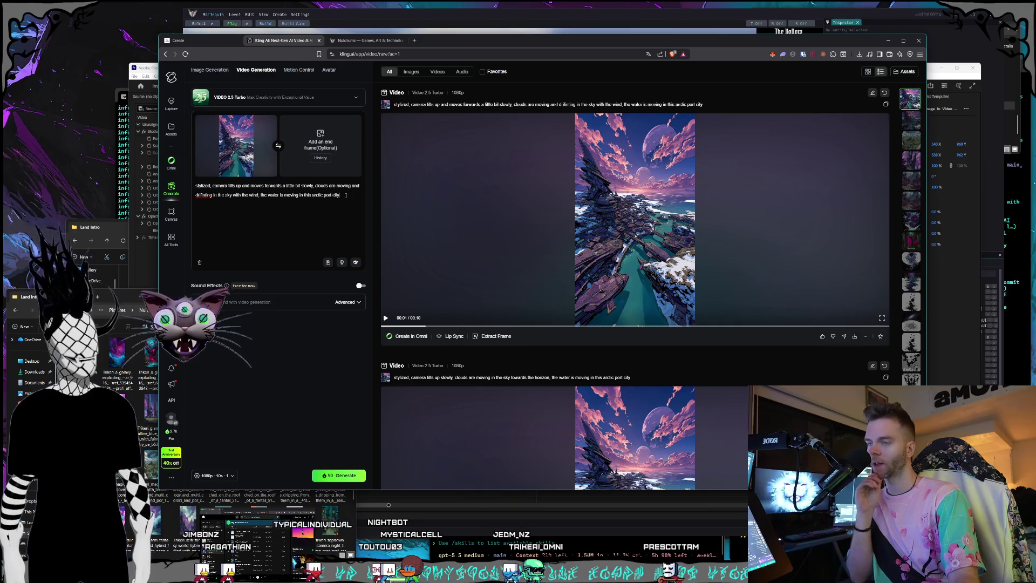
pyautogui.doubleClick(336, 194)
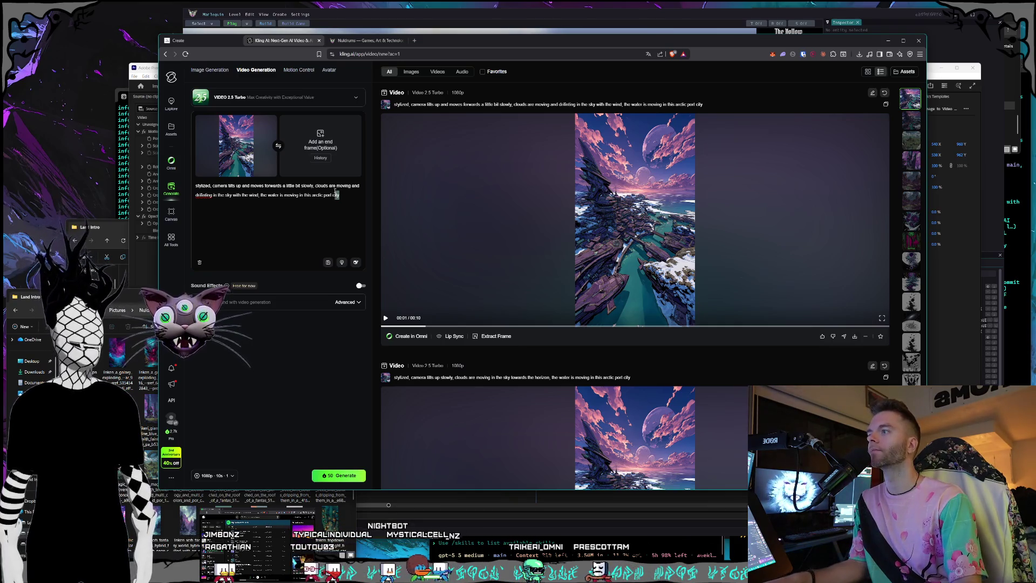
pyautogui.moveTo(335, 191); pyautogui.dragTo(321, 185)
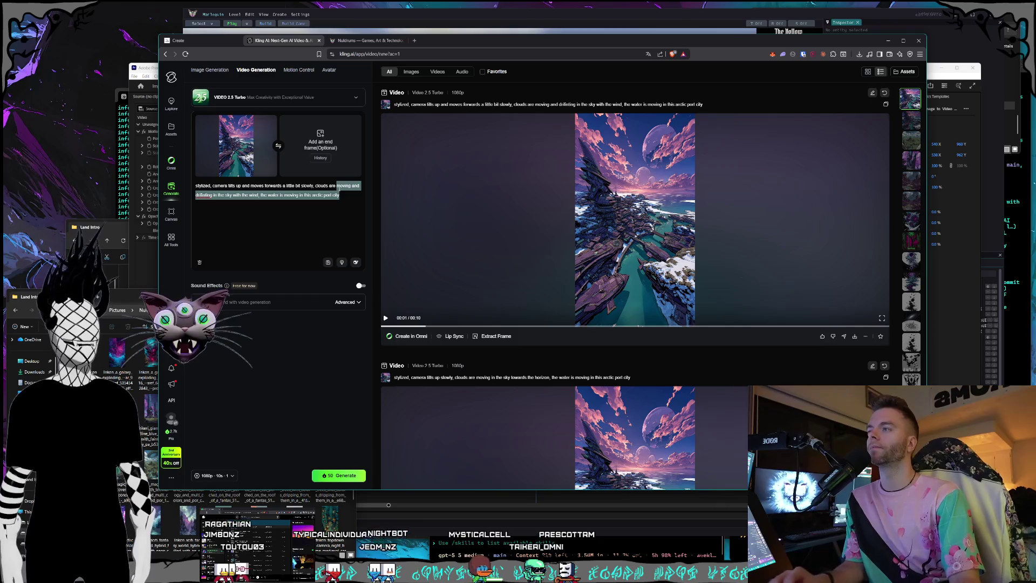
pyautogui.click(338, 195)
pyautogui.moveTo(337, 195); pyautogui.dragTo(196, 195)
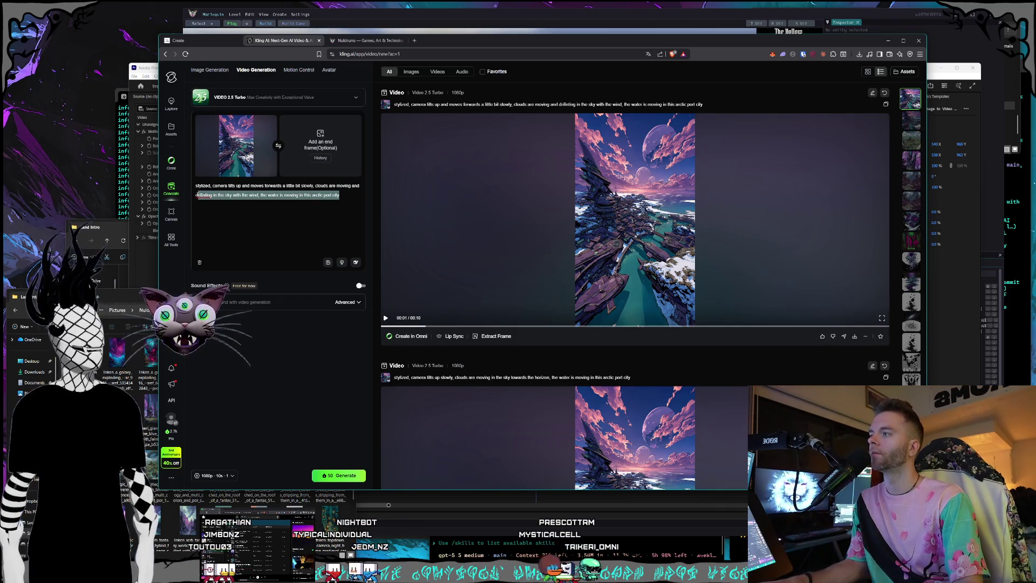
pyautogui.press('BackSpace')
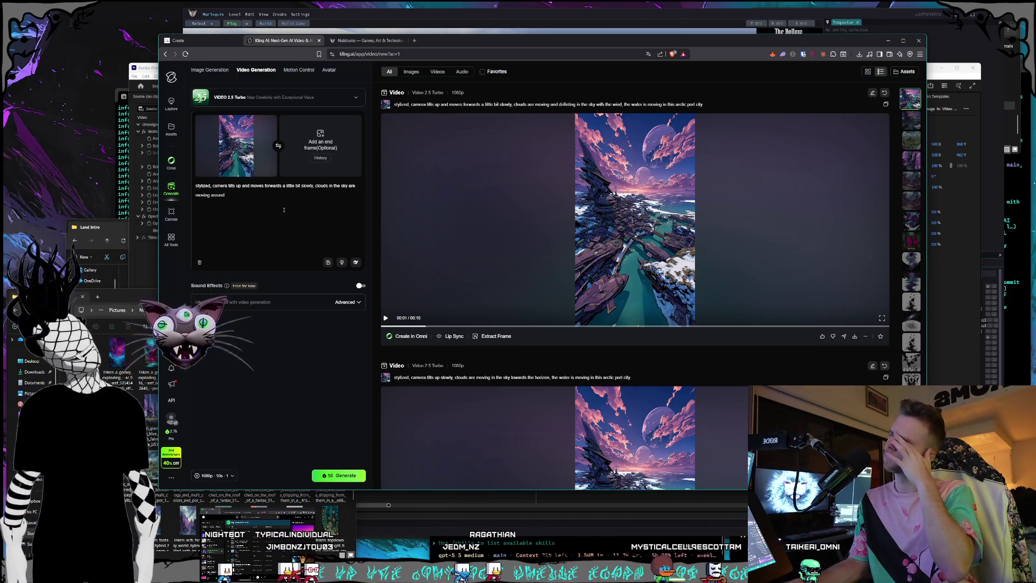
pyautogui.write('and drift')
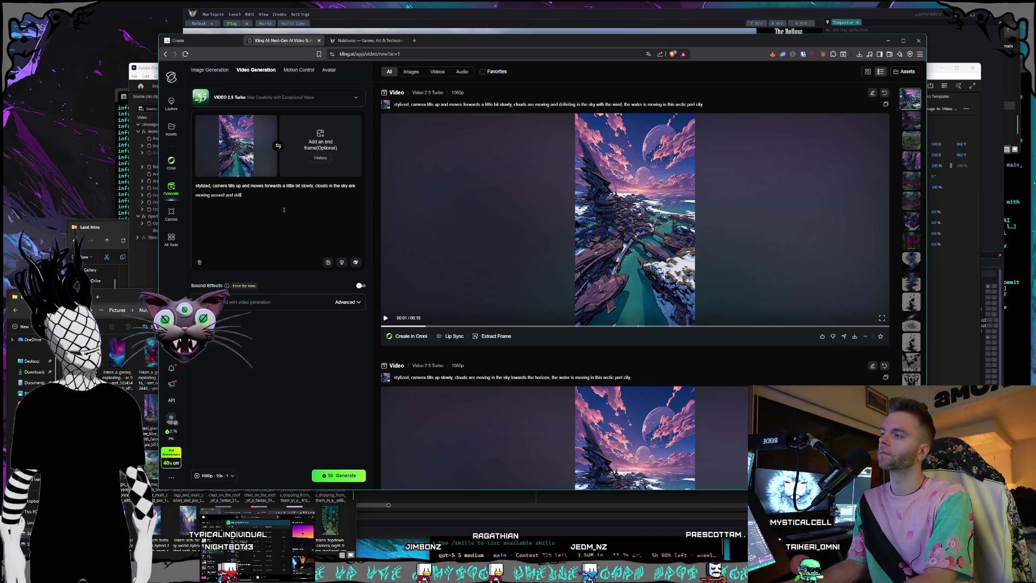
pyautogui.write('ing with the wind')
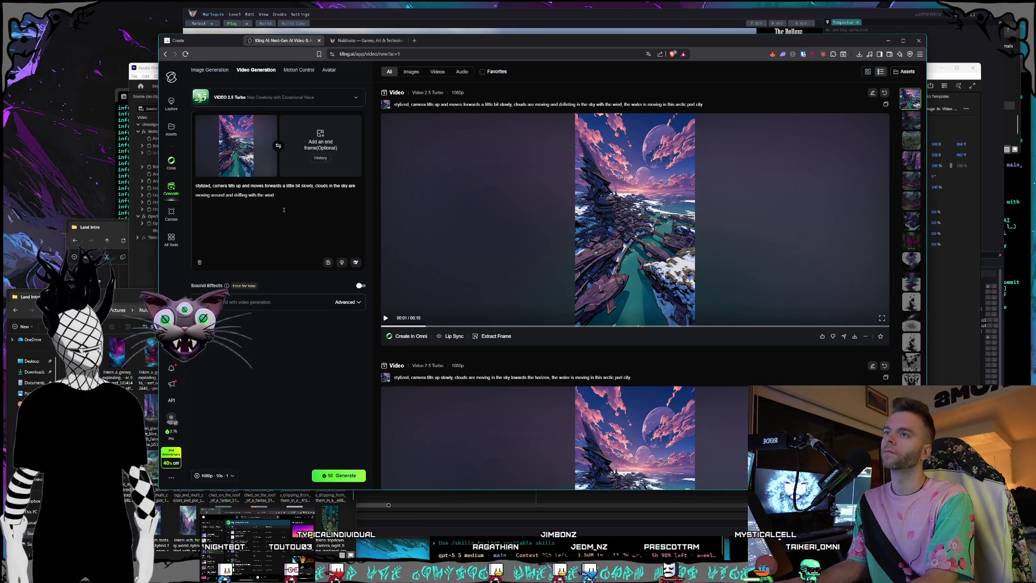
# - Check the resolution, length and output settings and close them
pyautogui.click(225, 476)
pyautogui.click(249, 362)
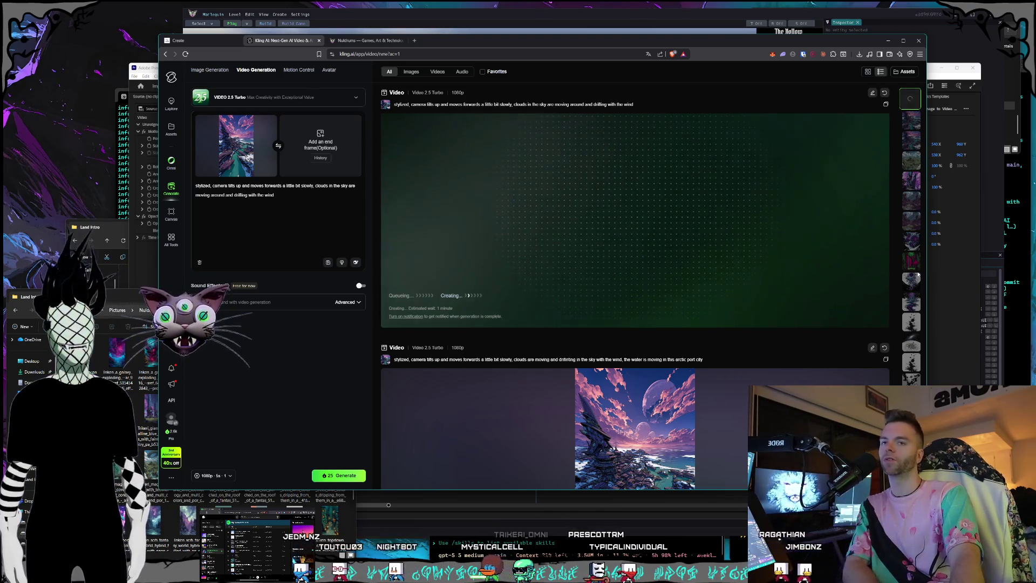
pyautogui.scroll(-3, 917, 274)
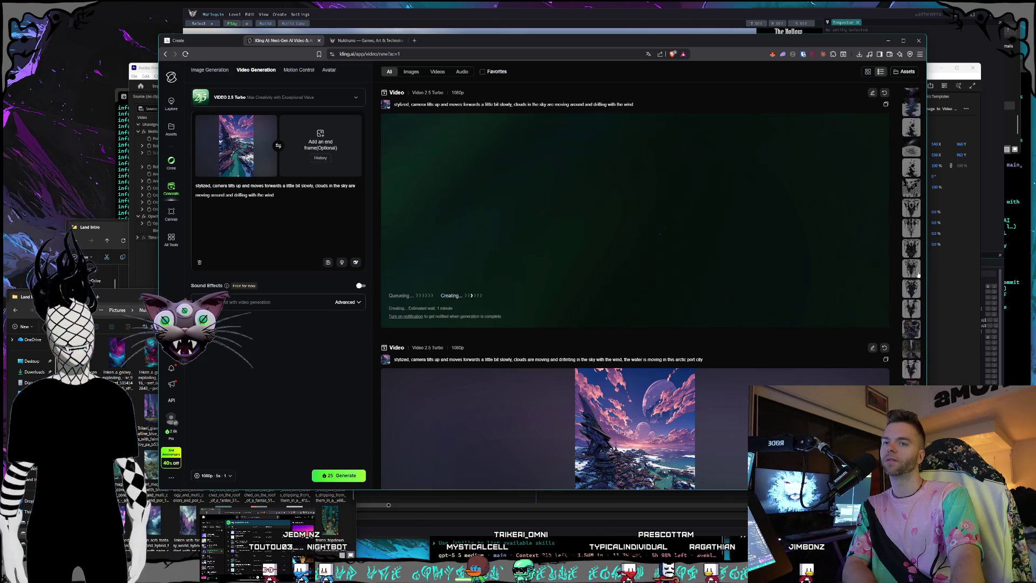
pyautogui.scroll(5, 917, 276)
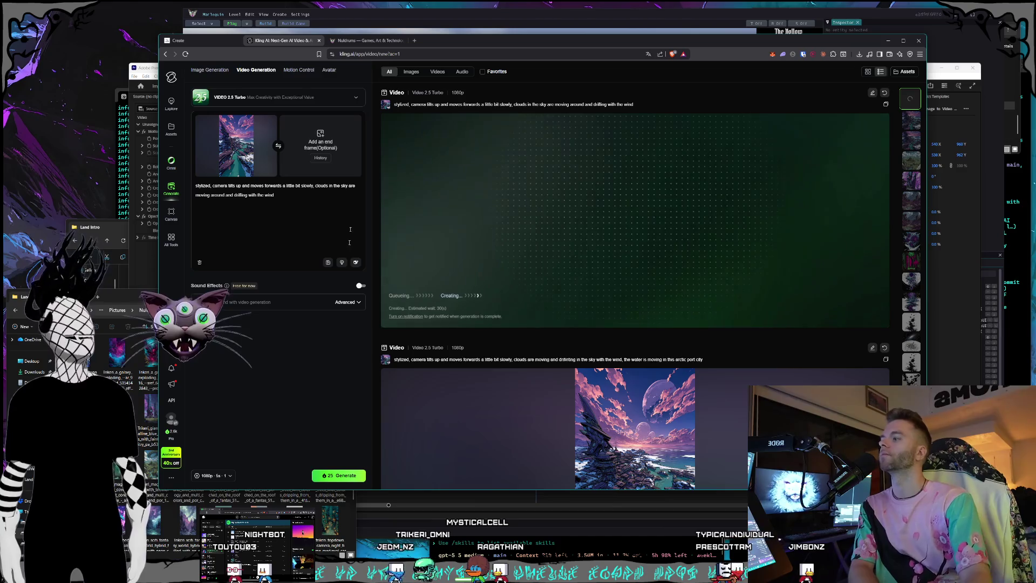
# - Bring the Land Intro image folder window forward beside Kling AI
pyautogui.click(152, 292)
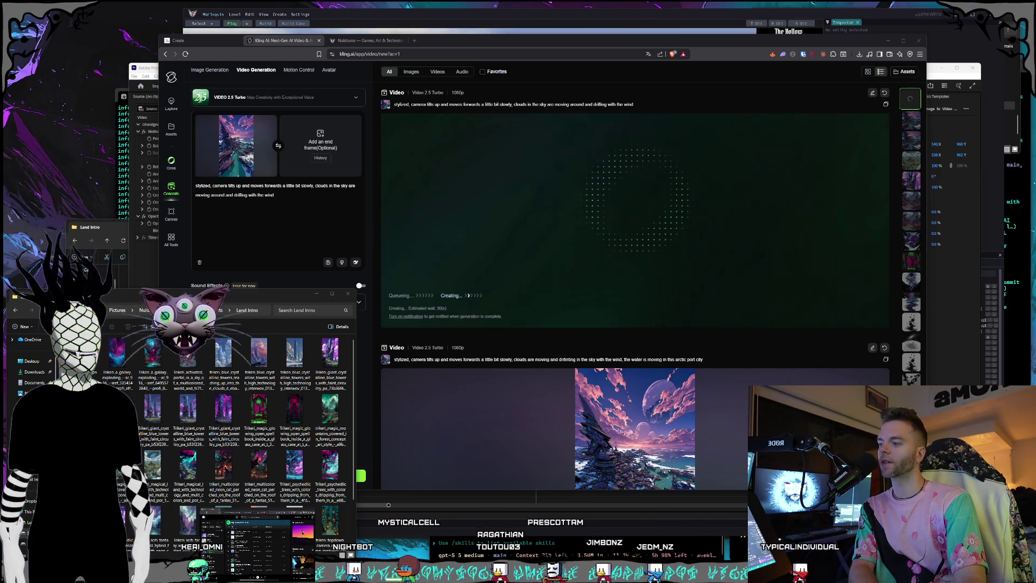
# - View Claude's plan usage limits at 94%, then return to the Claude Code terminal
pyautogui.hotkey('alt', 'Tab')
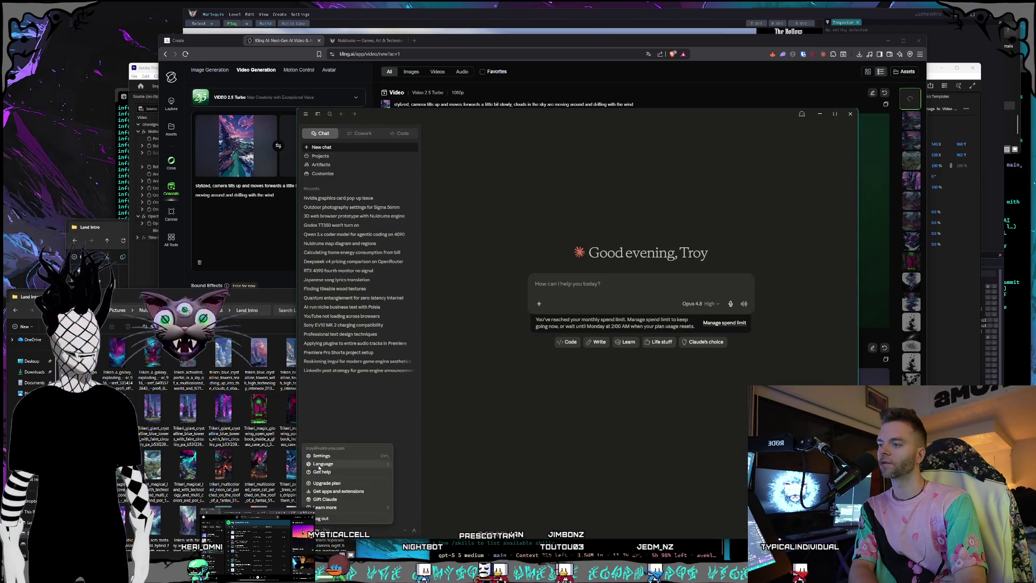
pyautogui.hotkey('ctrl', ',')
pyautogui.click(440, 284)
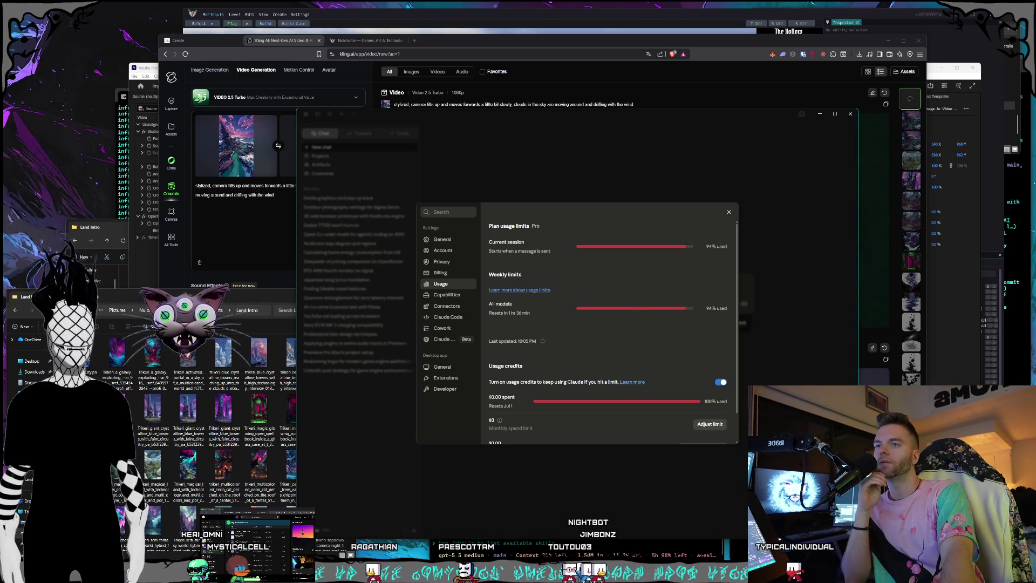
pyautogui.hotkey('alt', 'Tab')
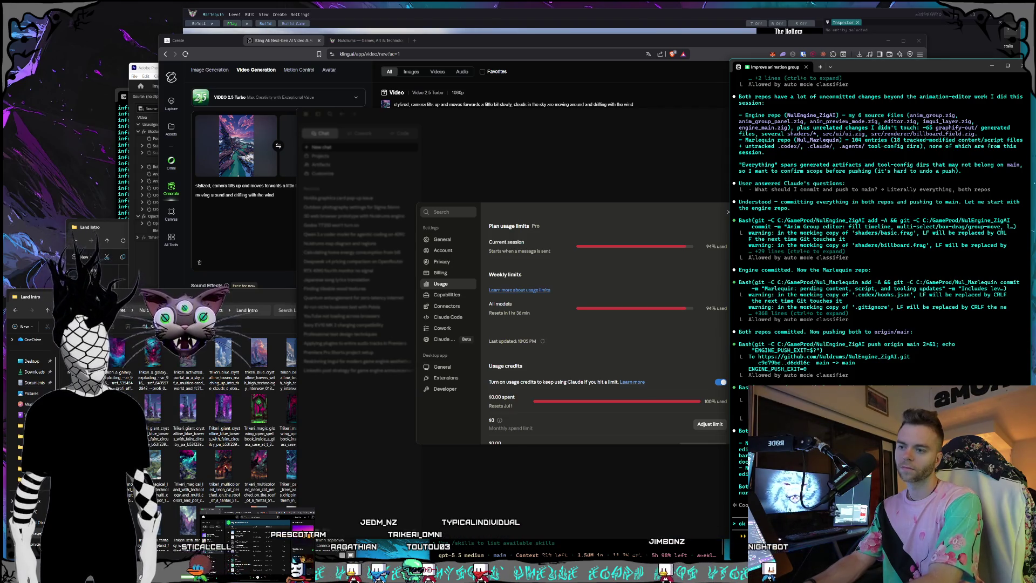
# - Walk the in-game forest view briefly, then exit play mode to the editor viewport
pyautogui.hotkey('alt', 'Tab')
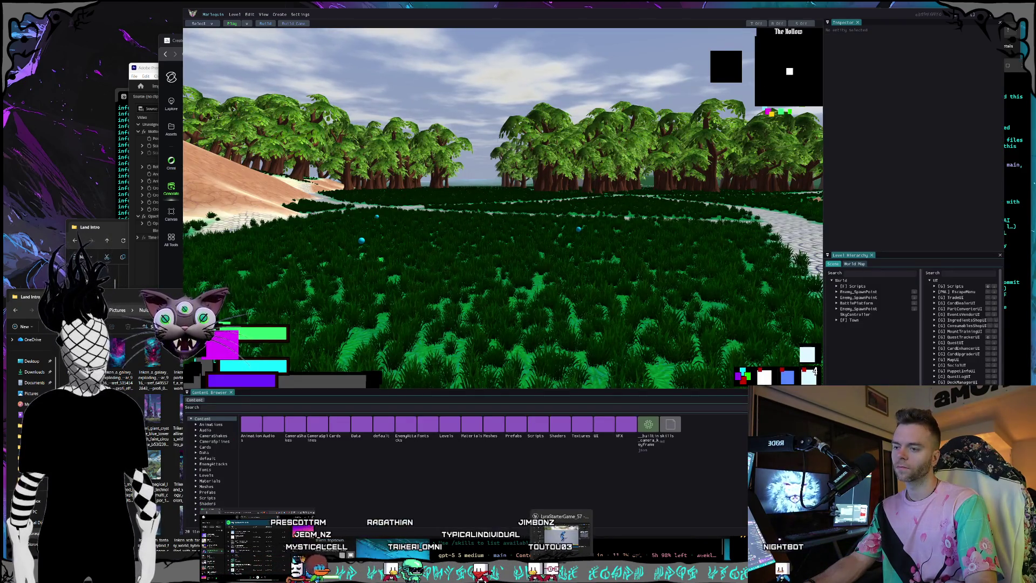
pyautogui.hotkey('alt', 'Tab')
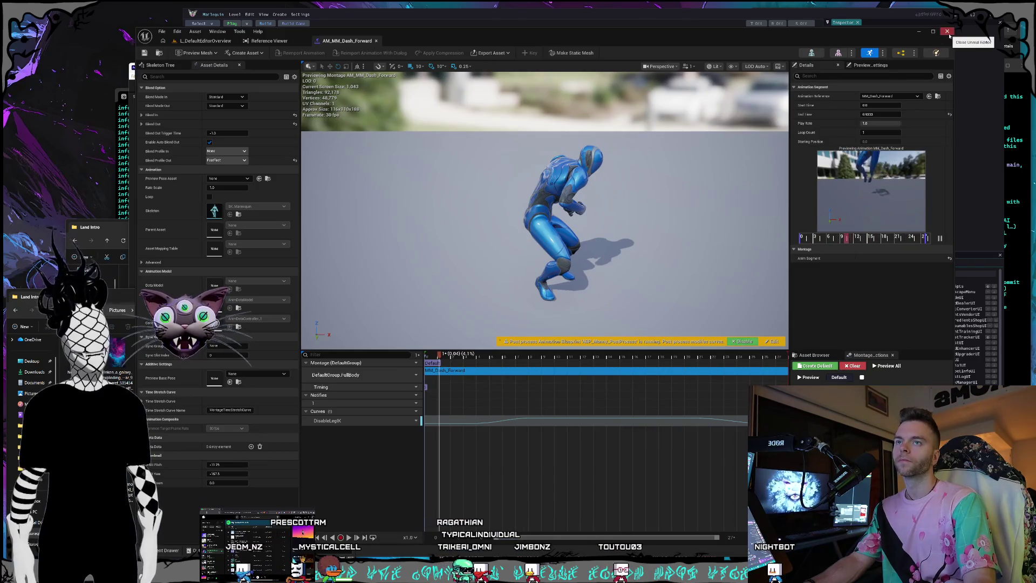
pyautogui.hotkey('alt', 'Tab')
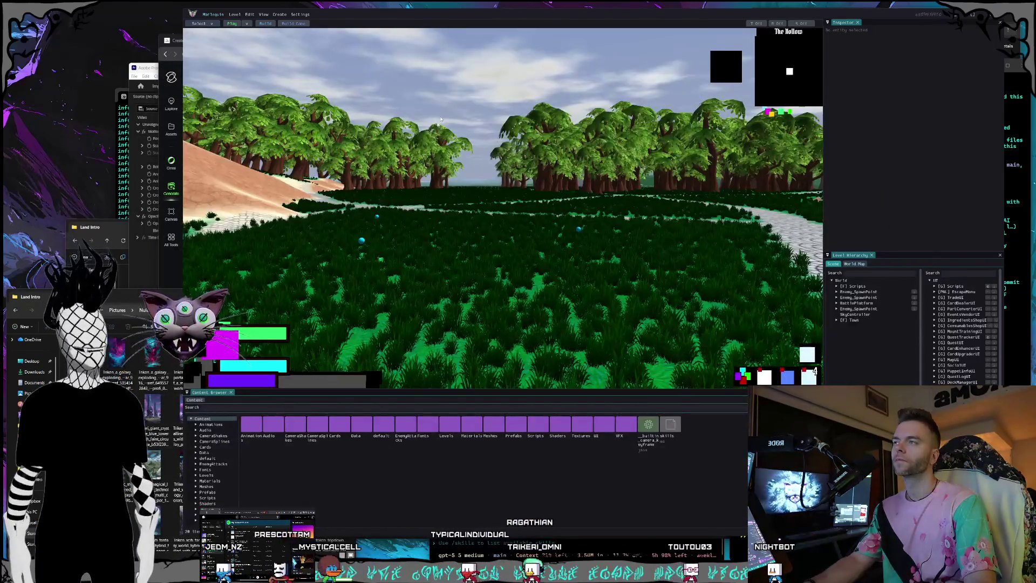
pyautogui.press('w')
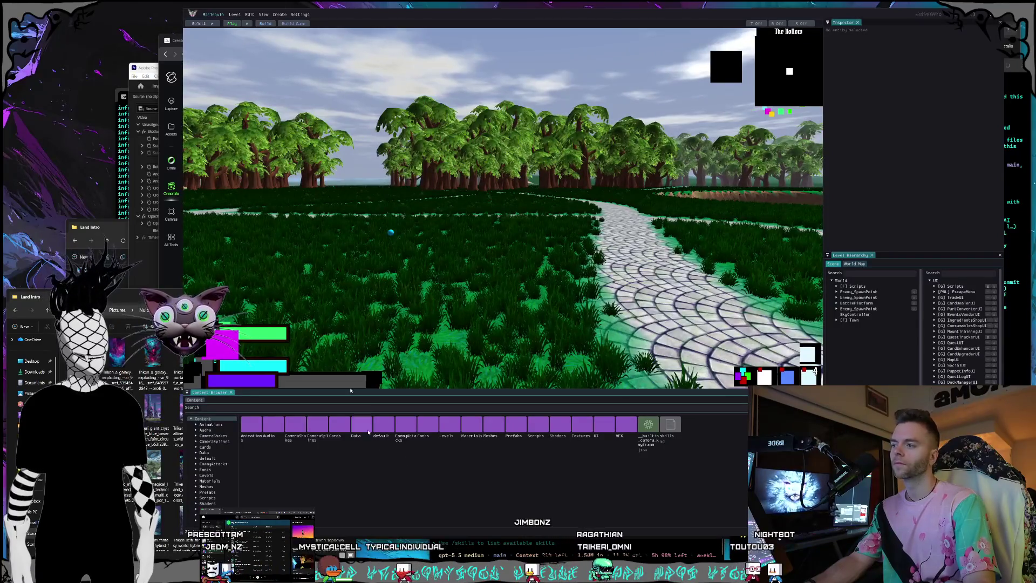
pyautogui.press('Escape')
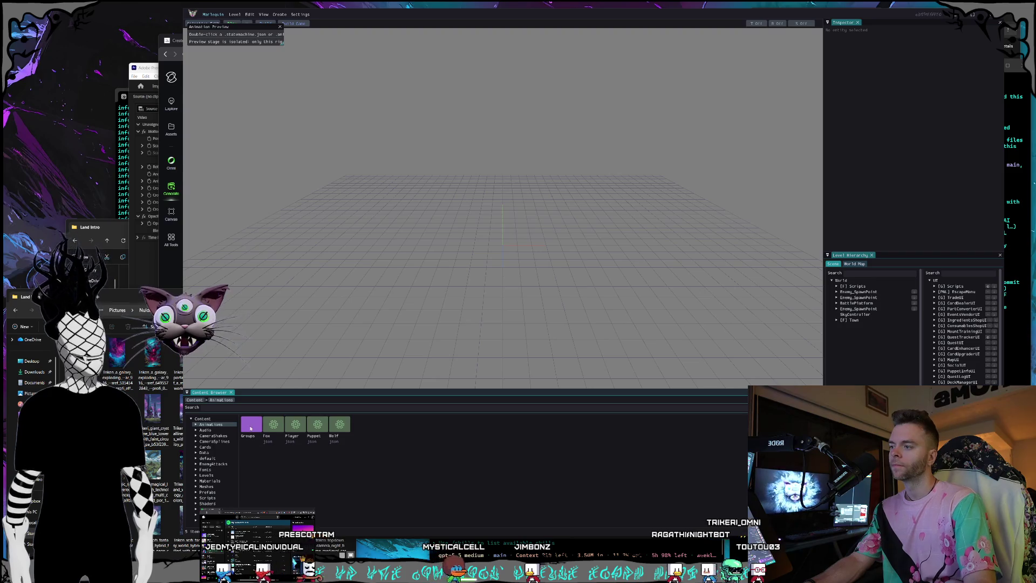
# - Load Player_Throw.animgroup.json with its timeline tracks, then bring up the terminal
pyautogui.doubleClick(296, 425)
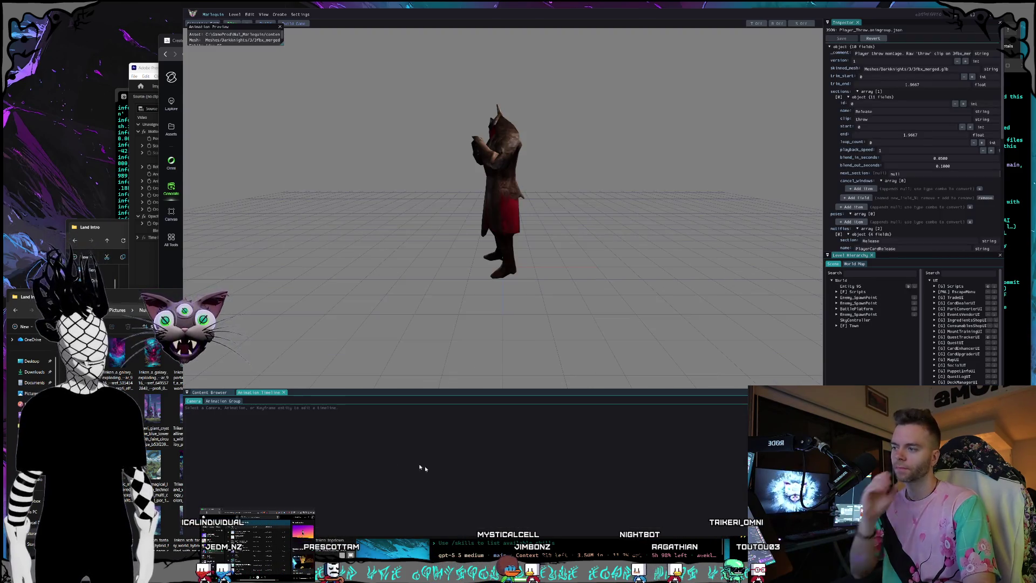
pyautogui.click(237, 401)
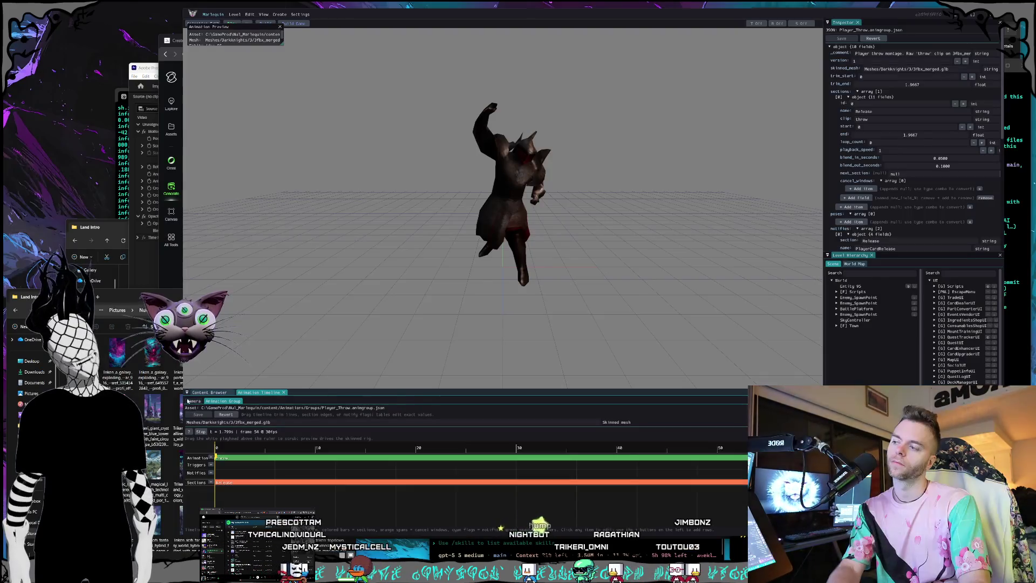
pyautogui.hotkey('alt', 'Tab')
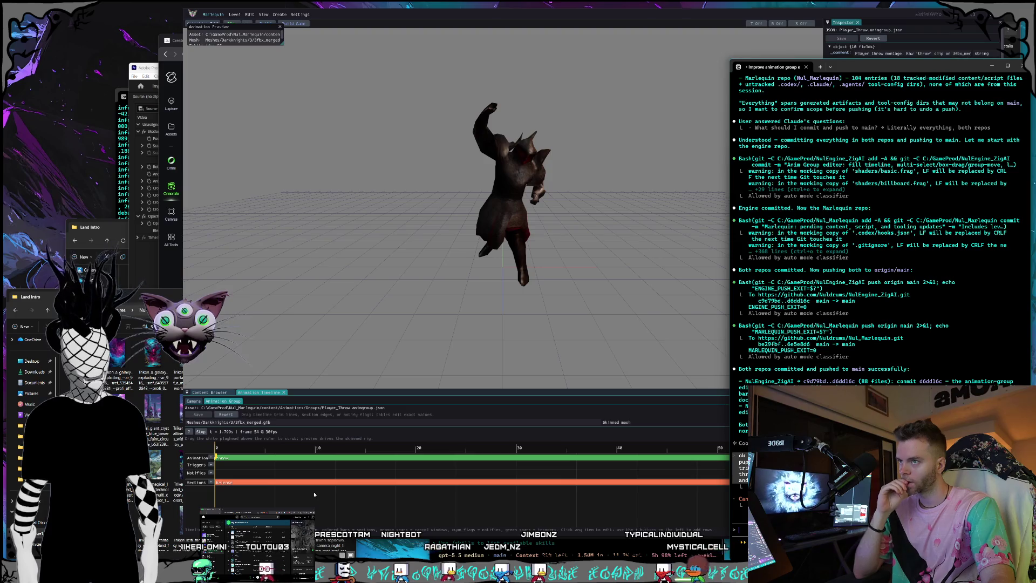
# - Bring the Kling AI results forward and play the floating-island clip
pyautogui.moveTo(235, 3); pyautogui.dragTo(63, 163)
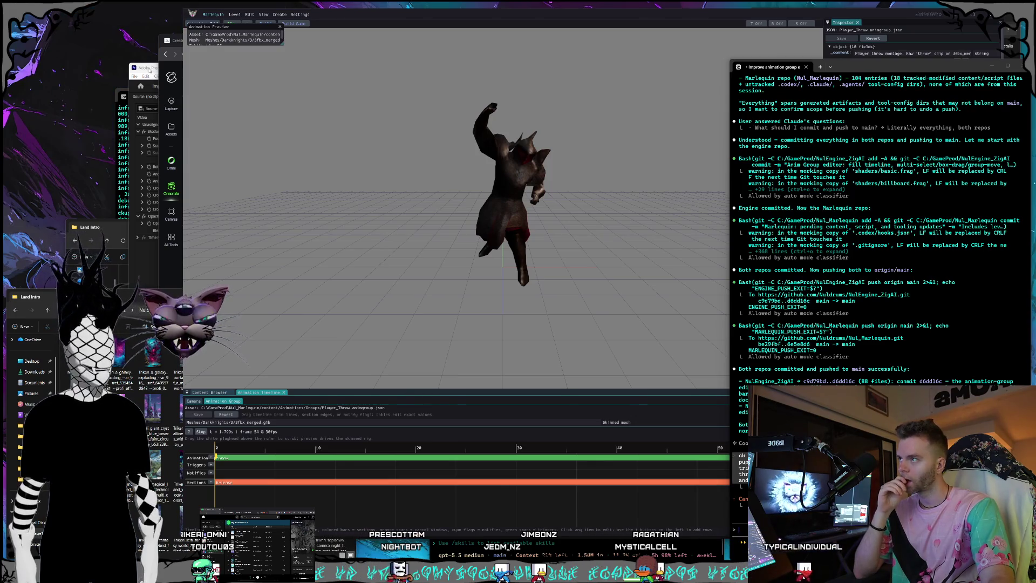
pyautogui.click(146, 72)
pyautogui.hotkey('alt', 'Tab')
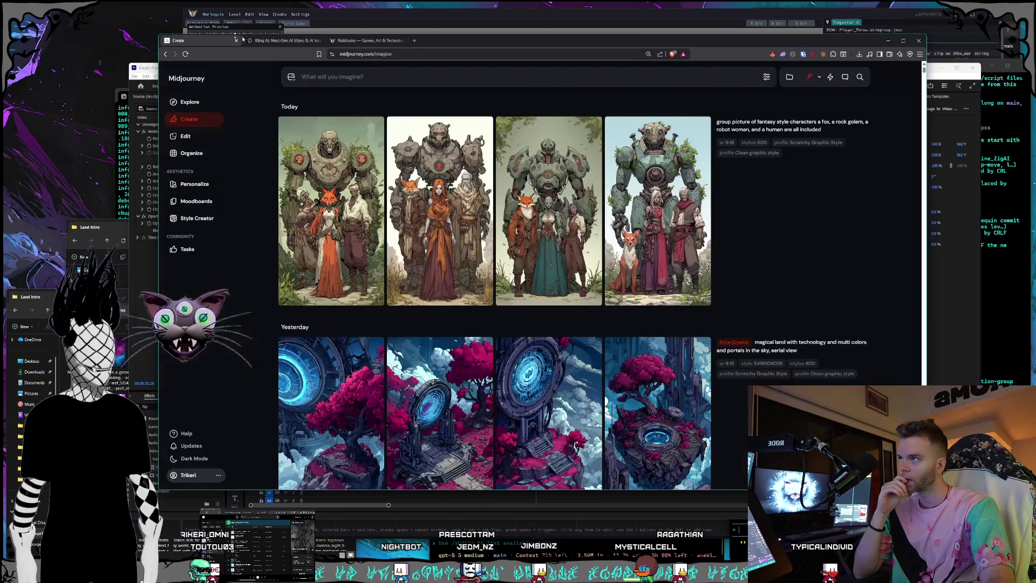
pyautogui.click(518, 217)
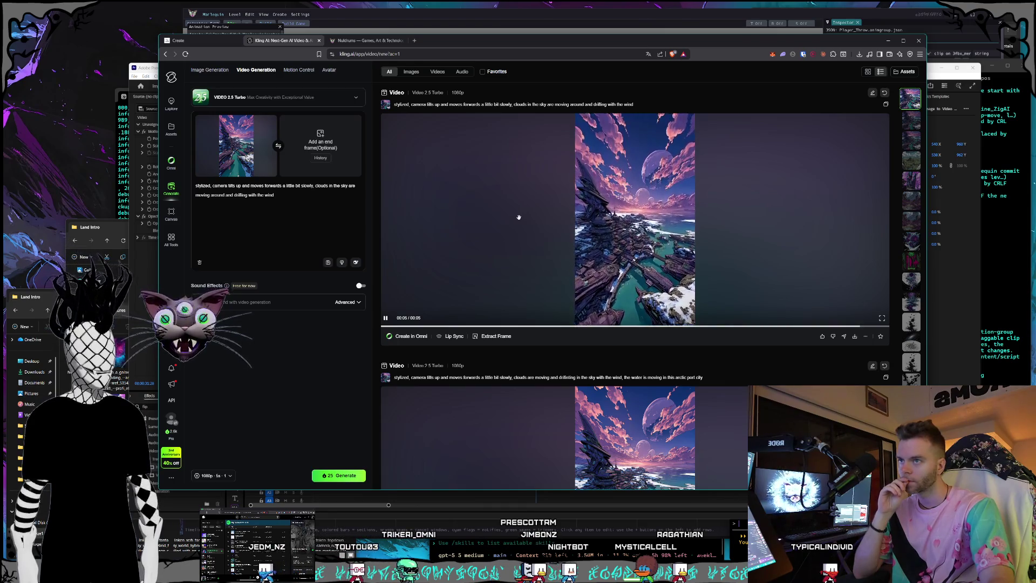
# - Inspect the floating-island clip in detail view and pause it
pyautogui.click(531, 226)
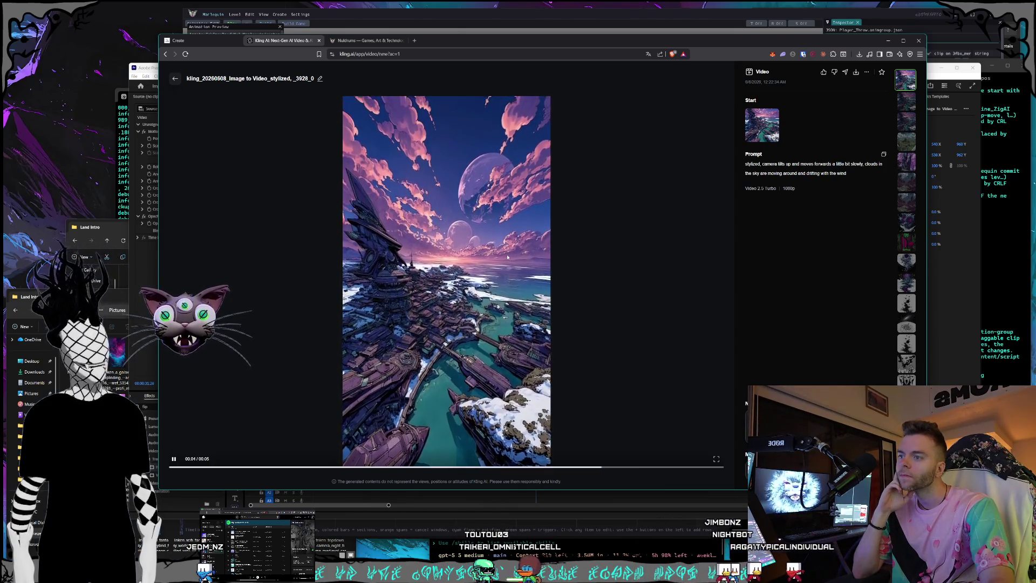
pyautogui.press('space')
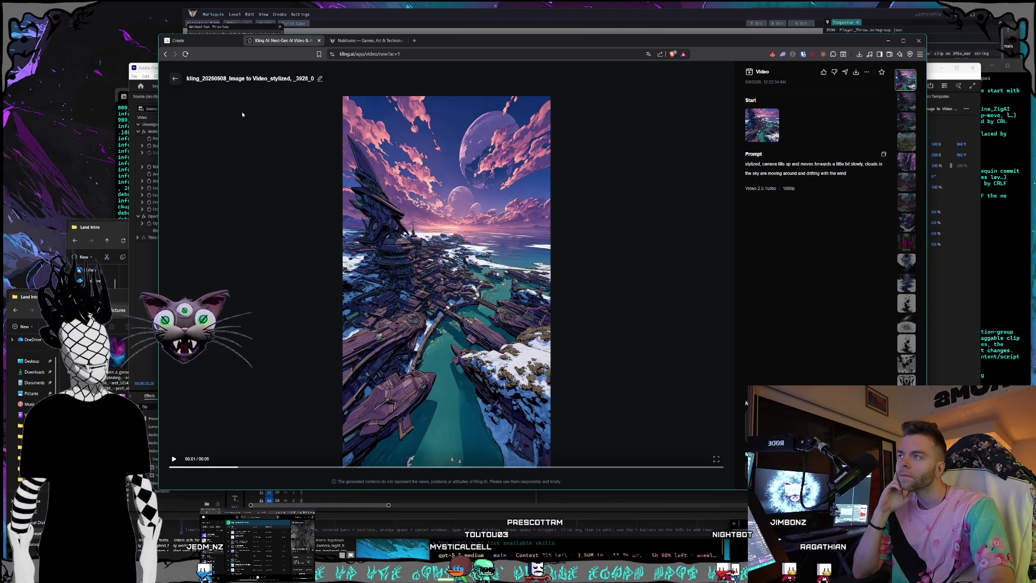
pyautogui.click(175, 79)
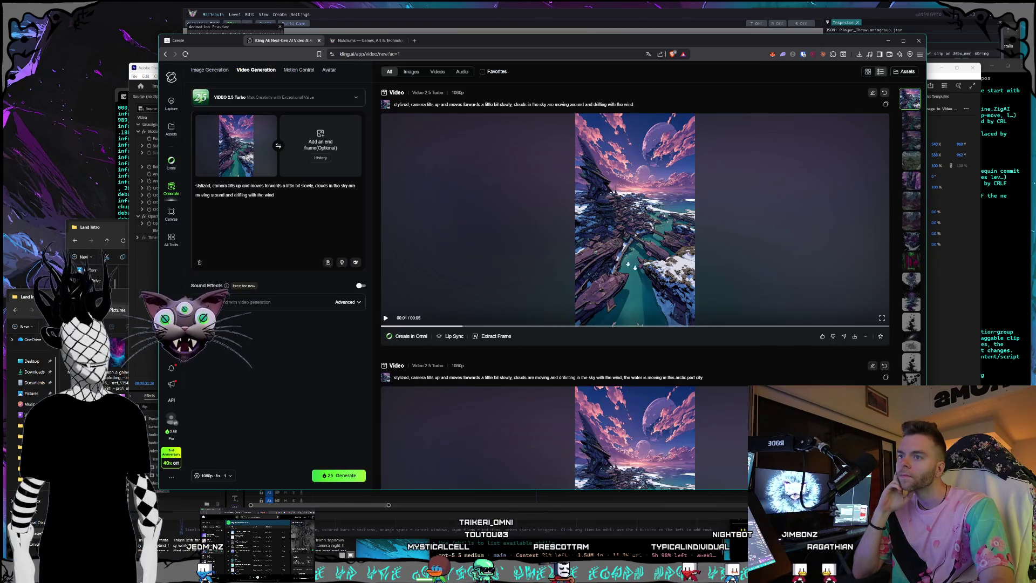
# - Download the clip as an MP4, then switch back to Premiere Pro
pyautogui.click(855, 337)
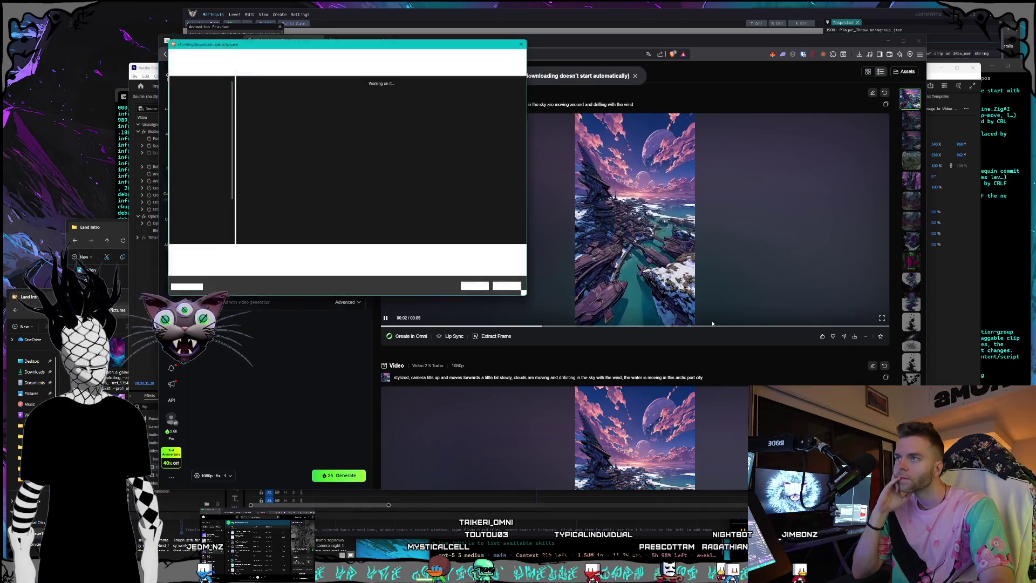
pyautogui.press('Return')
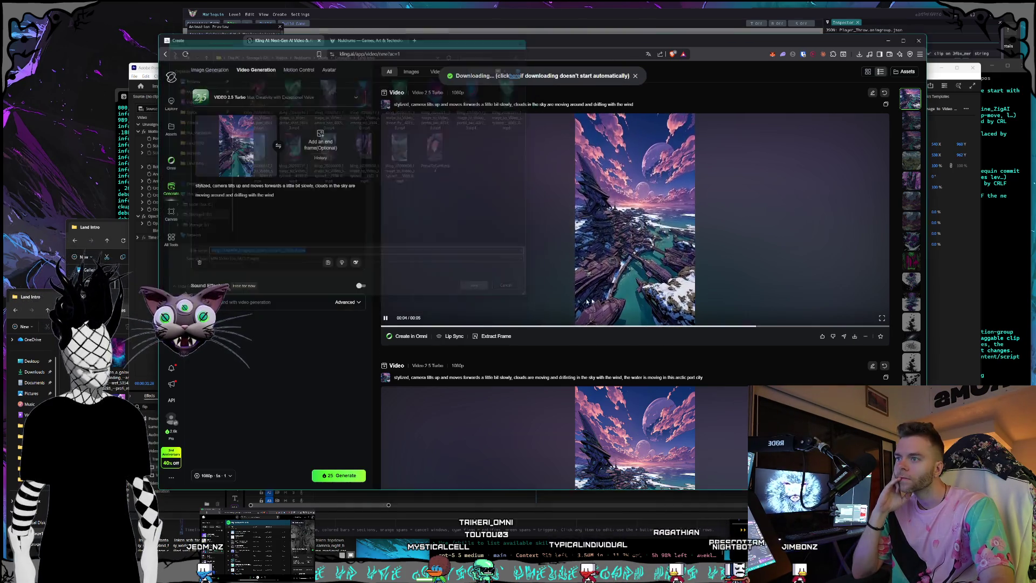
pyautogui.scroll(-2, 598, 302)
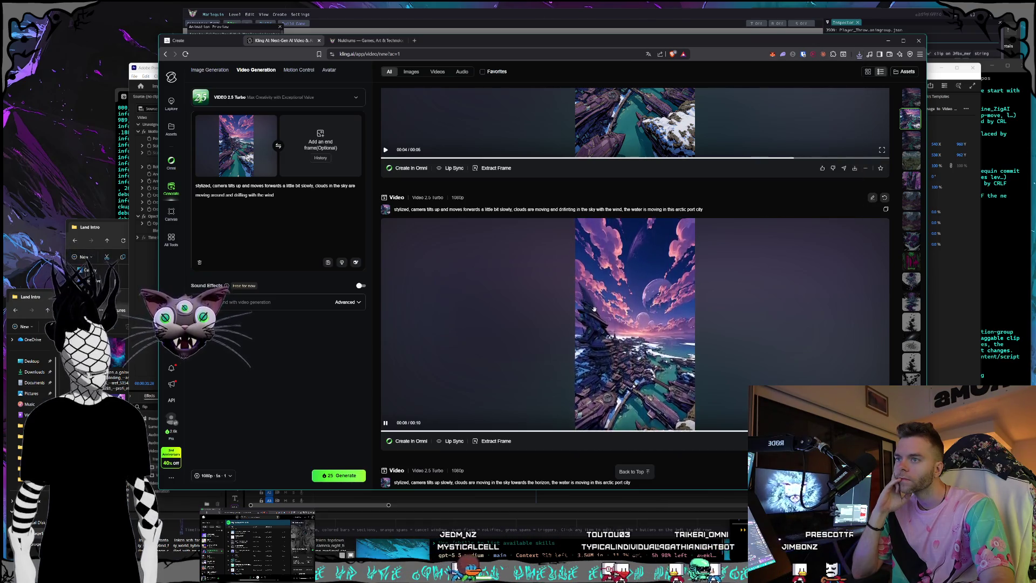
pyautogui.scroll(2, 592, 310)
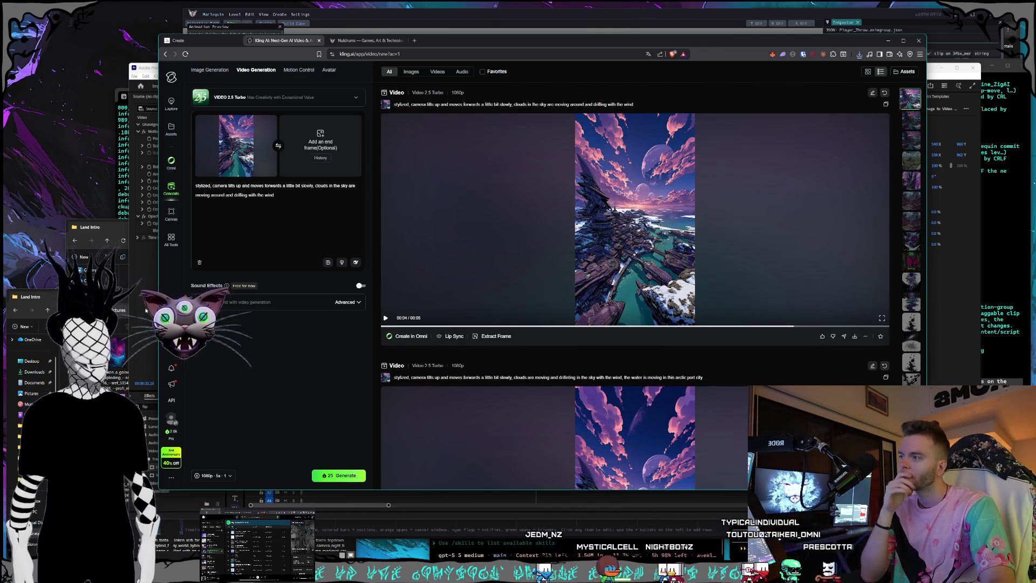
pyautogui.hotkey('alt', 'Tab')
pyautogui.hotkey('alt', 'Tab')
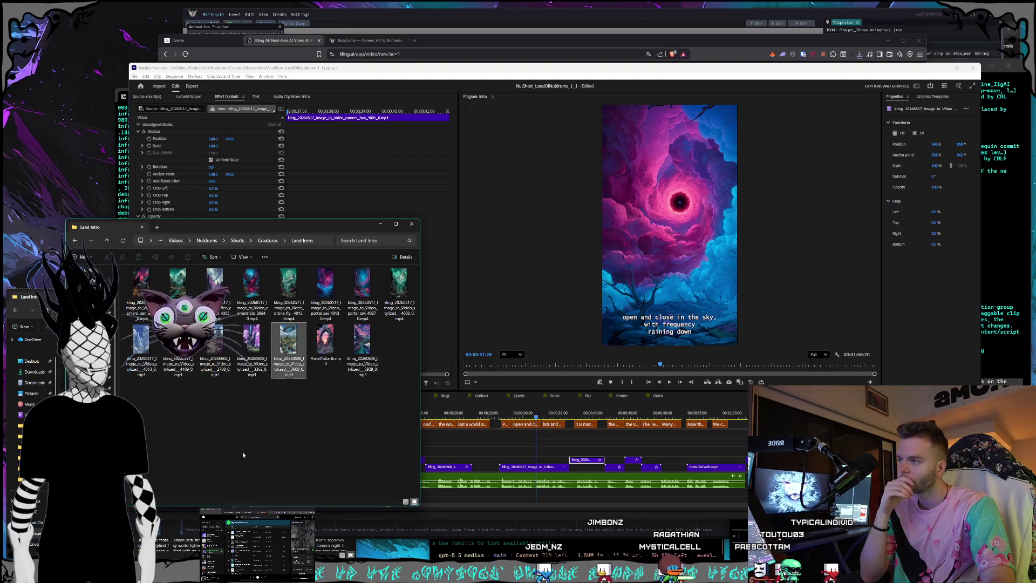
# - Drop the downloaded floating-island clip onto the timeline and scrub through it
pyautogui.moveTo(609, 438)
pyautogui.mouseDown()
pyautogui.moveTo(555, 450)
pyautogui.moveTo(571, 456)
pyautogui.moveTo(488, 461)
pyautogui.mouseUp()
pyautogui.click(518, 409)
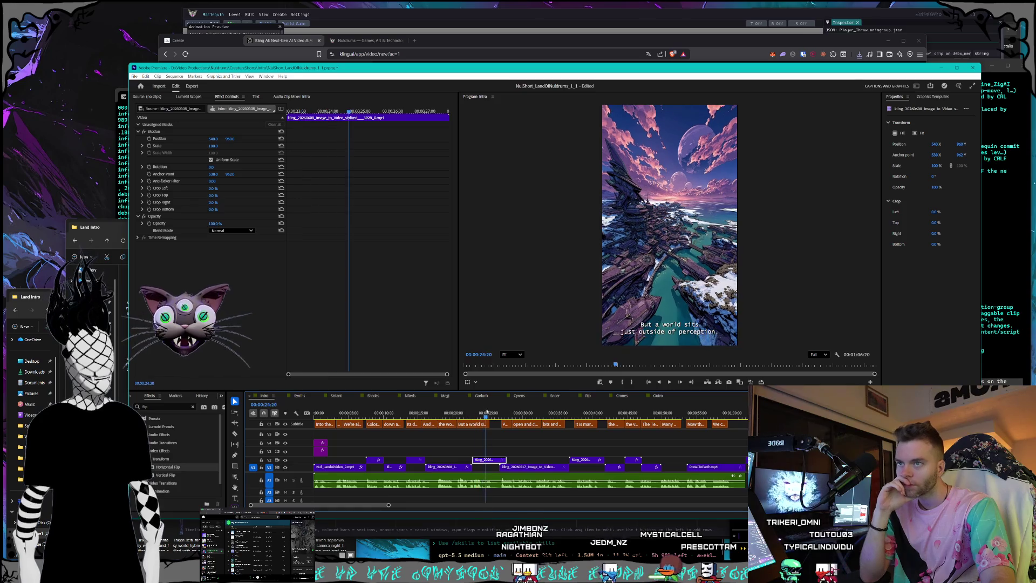
pyautogui.click(464, 409)
pyautogui.moveTo(428, 409); pyautogui.dragTo(467, 403)
# - Retime the clip via Speed/Duration and slide it along the timeline
pyautogui.rightClick(445, 470)
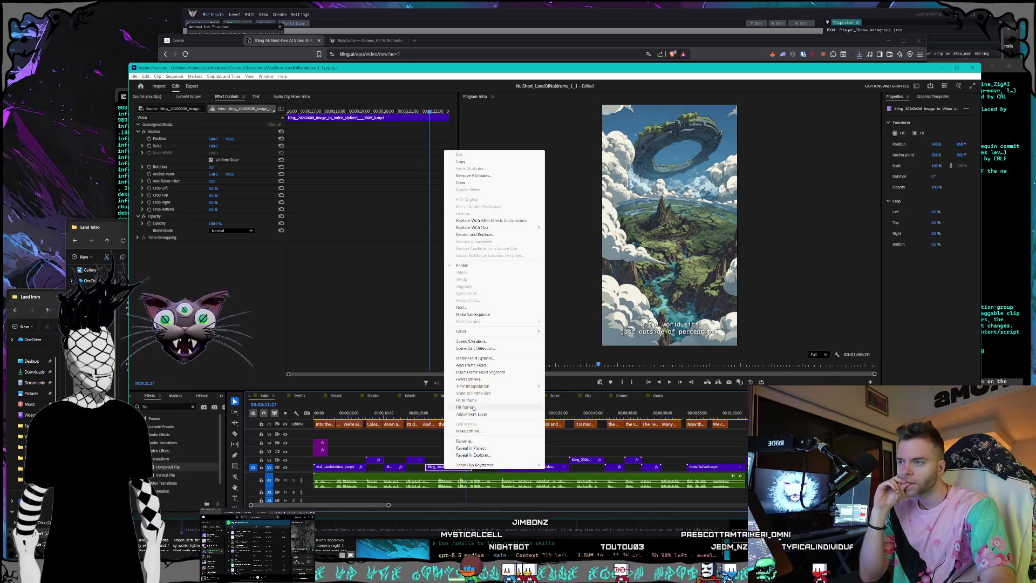
pyautogui.click(476, 344)
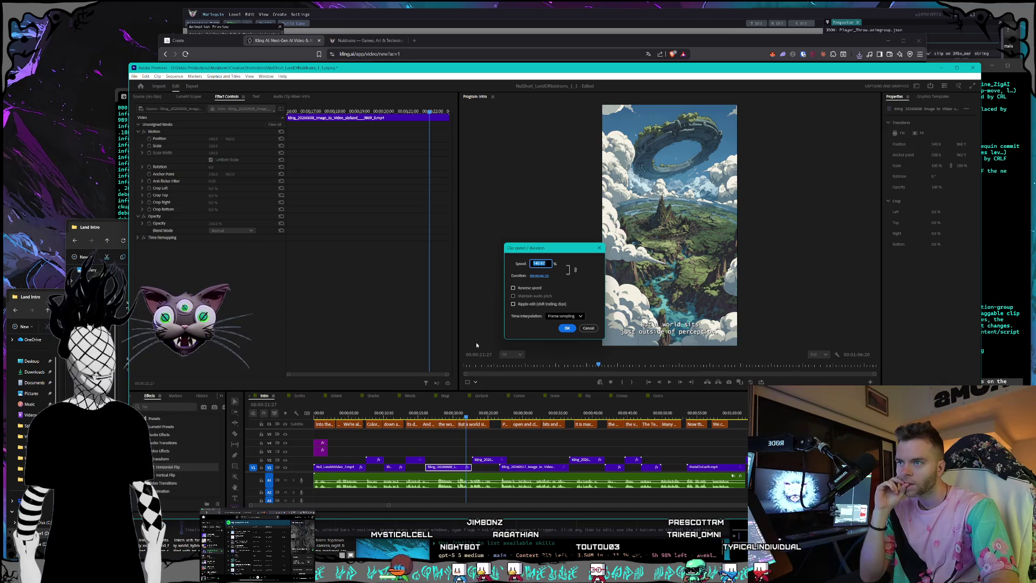
pyautogui.press('Return')
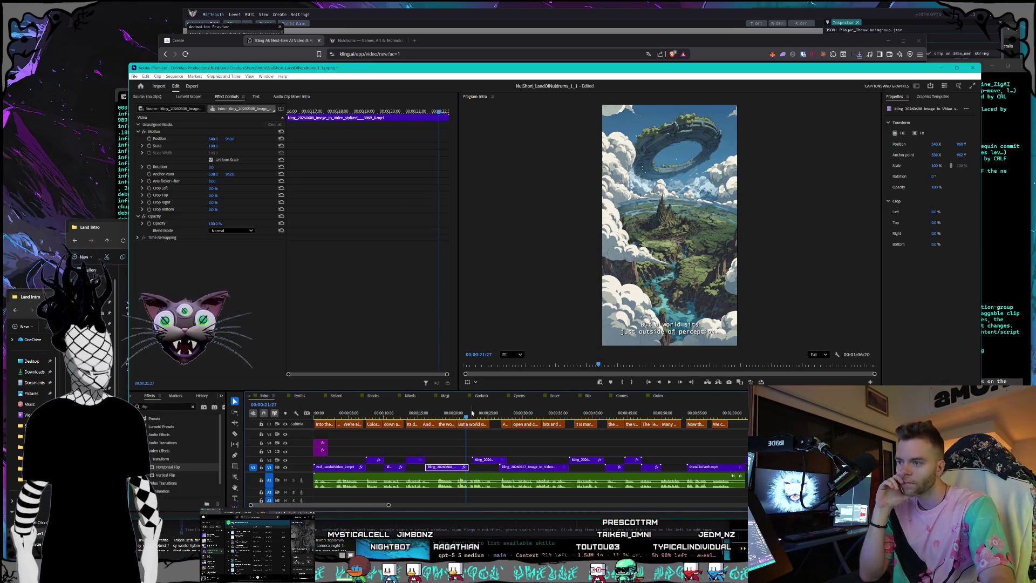
pyautogui.moveTo(454, 467); pyautogui.dragTo(484, 462)
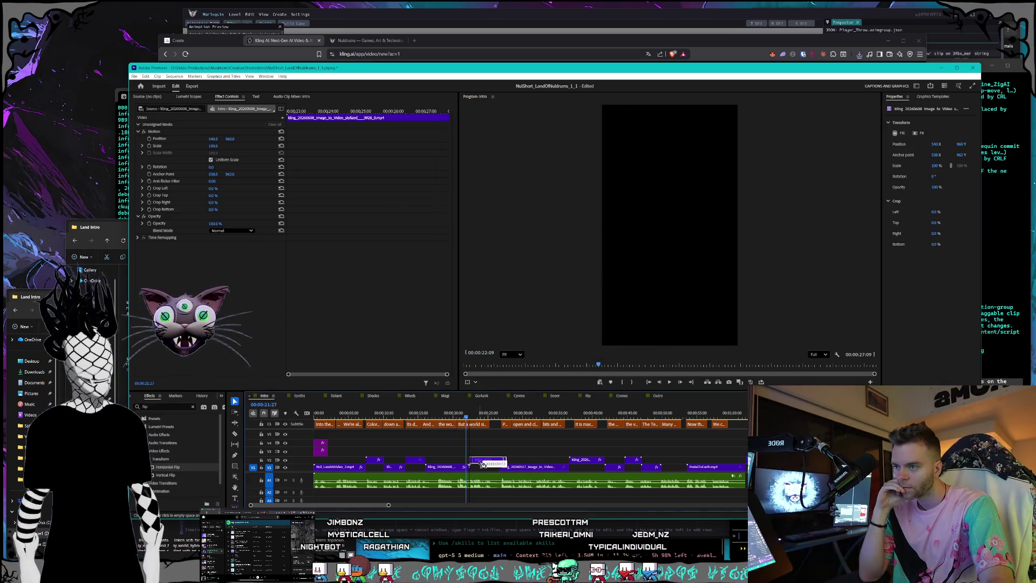
pyautogui.moveTo(473, 415); pyautogui.dragTo(516, 414)
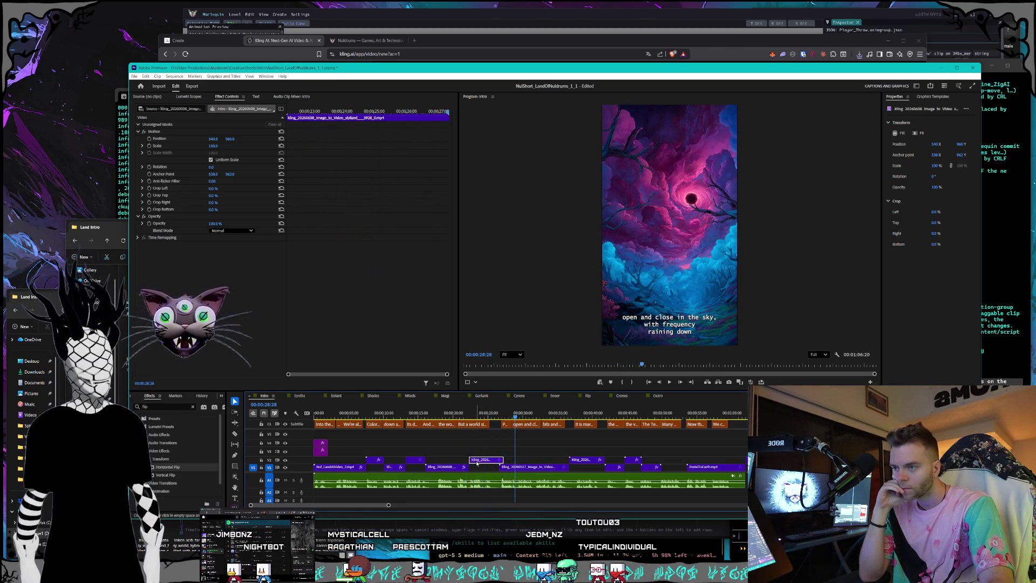
# - Revise the clip's speed twice more and shift it to its new position
pyautogui.rightClick(442, 469)
pyautogui.click(469, 341)
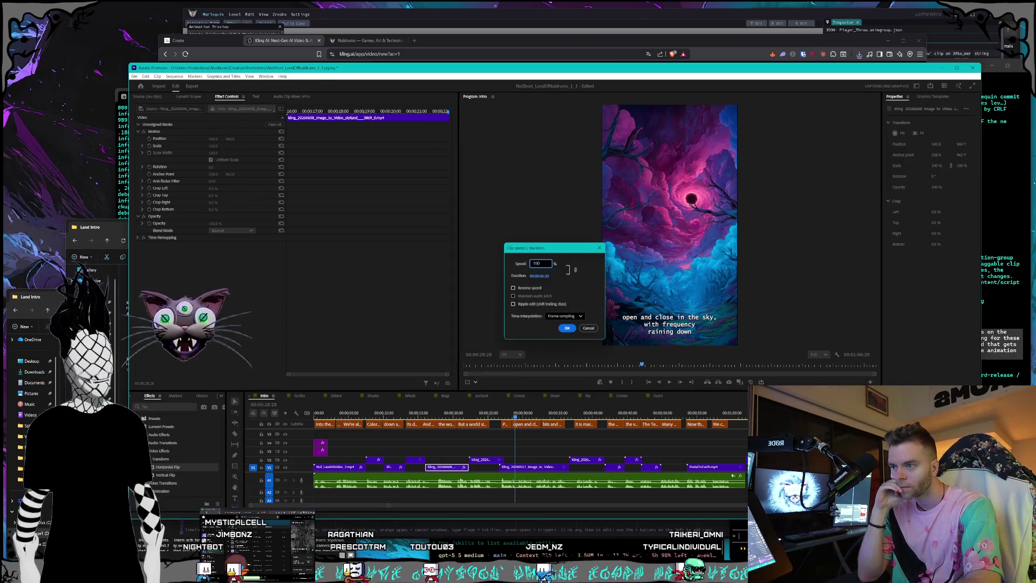
pyautogui.press('Return')
pyautogui.rightClick(445, 468)
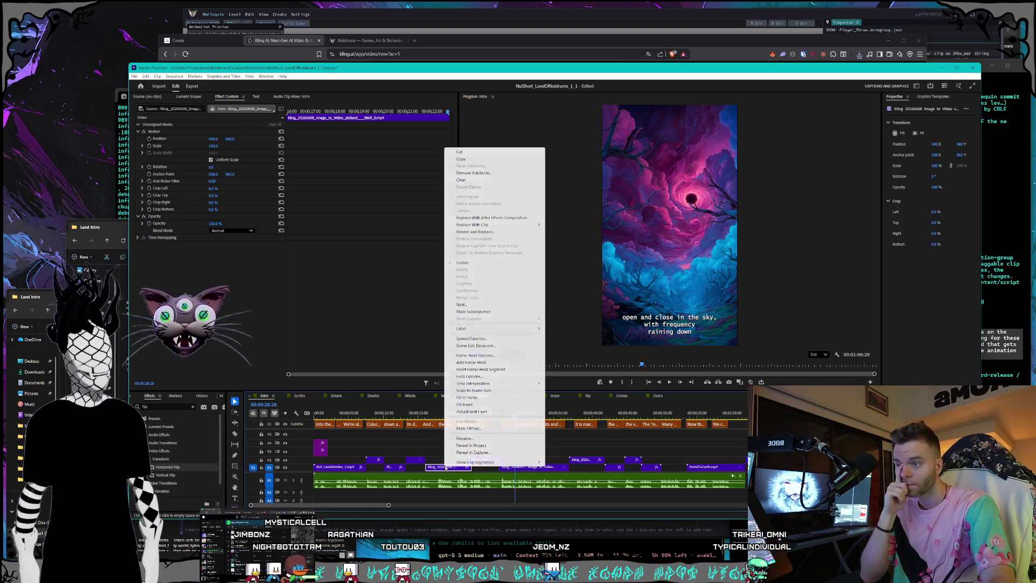
pyautogui.click(513, 356)
pyautogui.write('110')
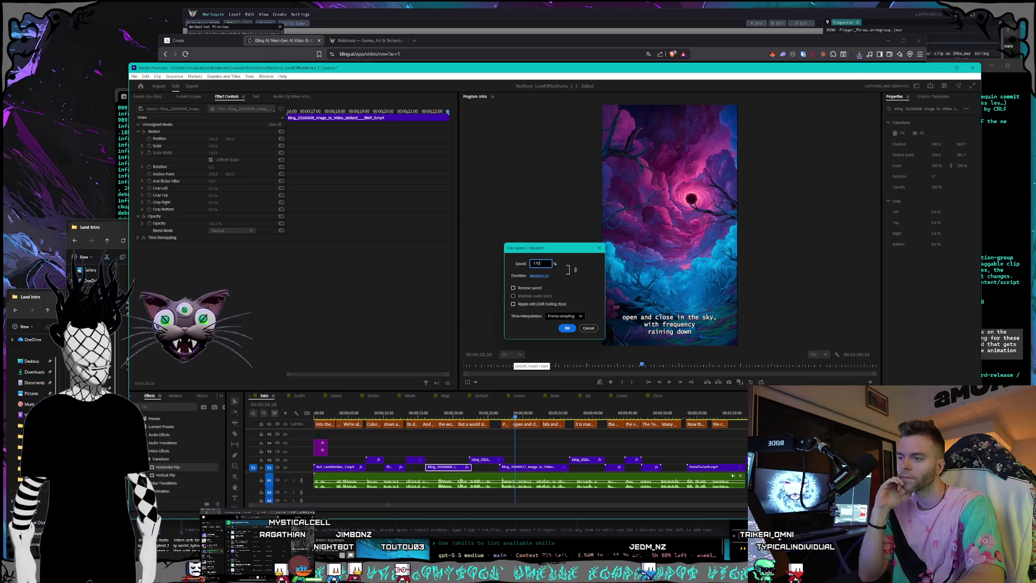
pyautogui.press('Return')
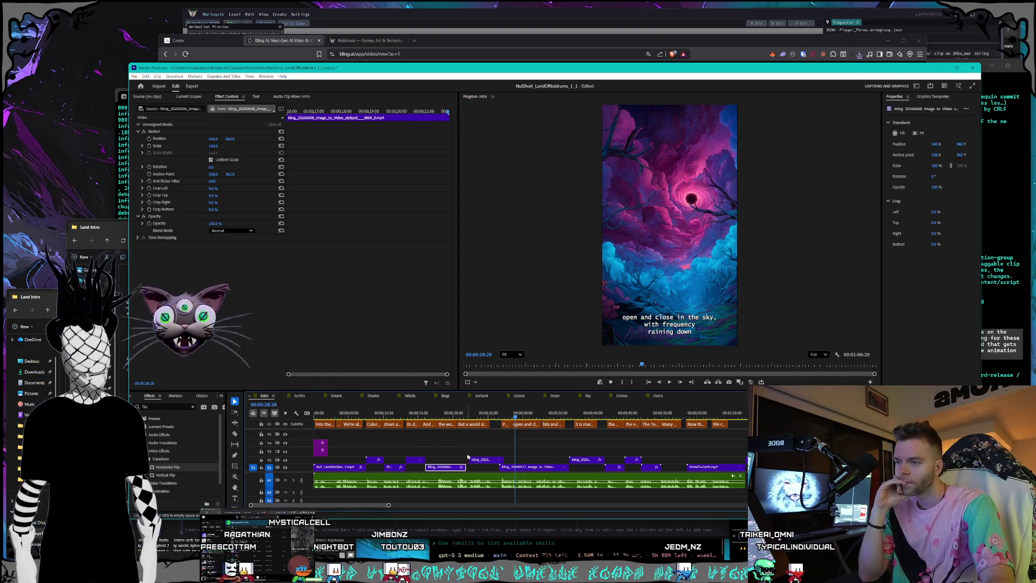
pyautogui.moveTo(481, 462); pyautogui.dragTo(481, 465)
# - Play and scrub the short through the skeleton, castle and closing shots, then bring the Land Intro folder forward
pyautogui.press('space')
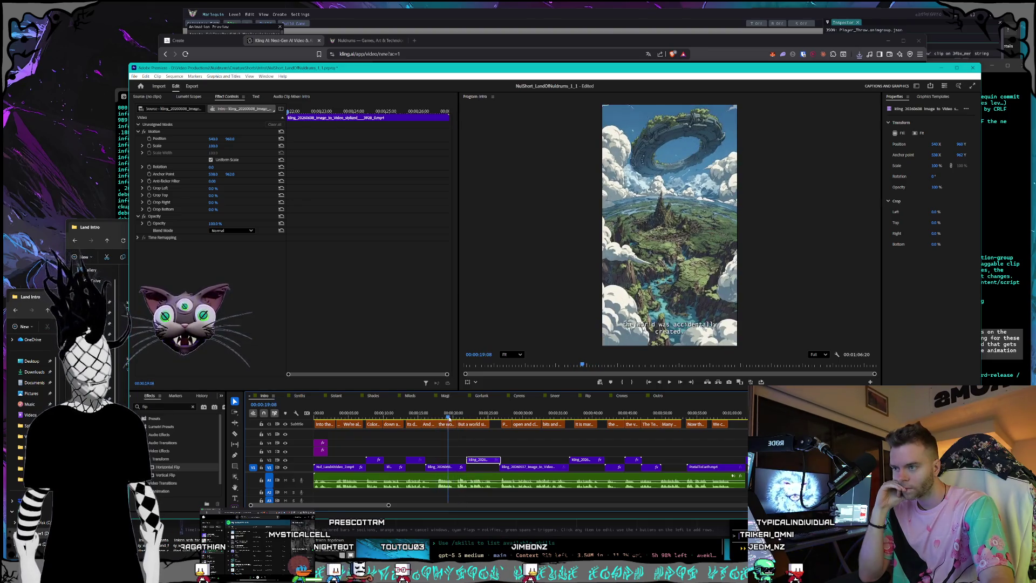
pyautogui.moveTo(468, 413)
pyautogui.mouseDown()
pyautogui.moveTo(420, 406)
pyautogui.moveTo(509, 407)
pyautogui.mouseUp()
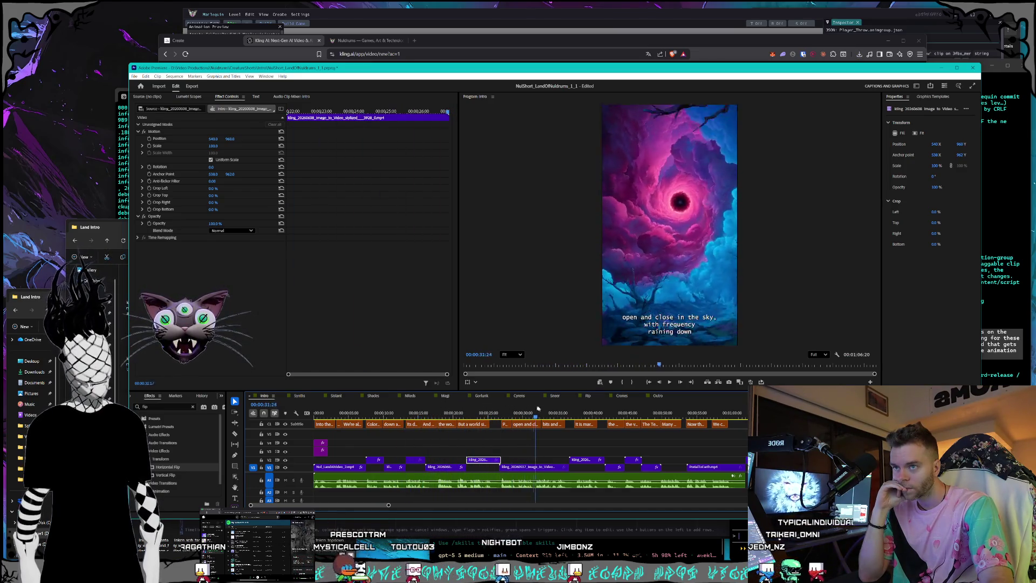
pyautogui.moveTo(509, 408); pyautogui.dragTo(650, 408)
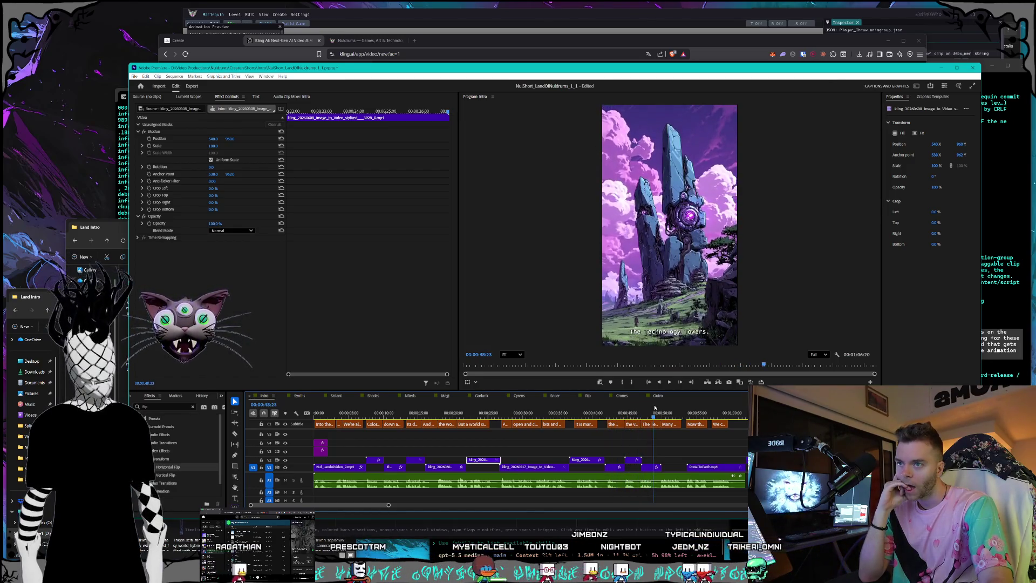
pyautogui.moveTo(650, 408); pyautogui.dragTo(734, 413)
pyautogui.click(101, 224)
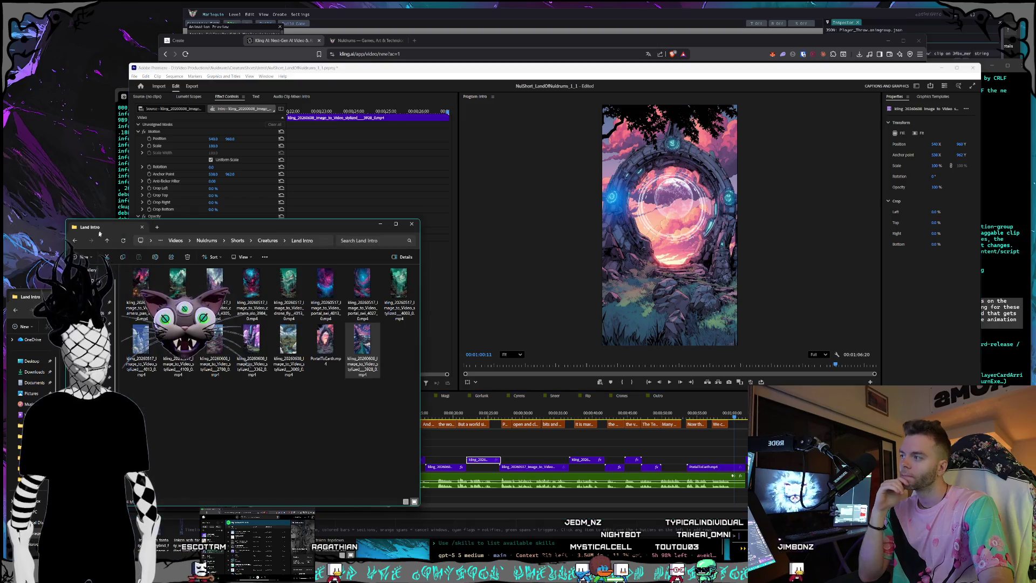
# - Browse the other Land Intro folder, then switch Premiere Pro to another short's sequence
pyautogui.hotkey('alt', 'Tab')
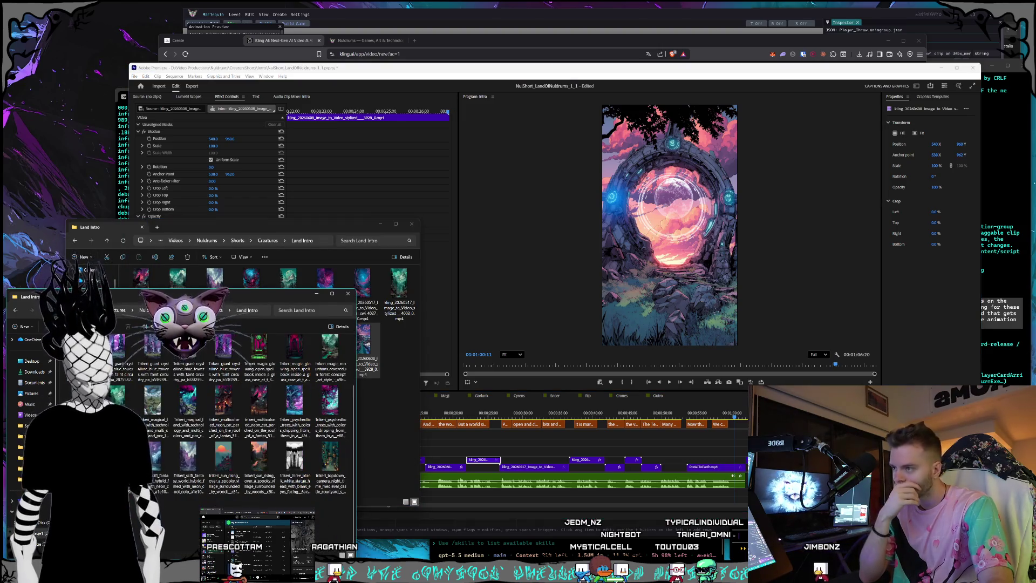
pyautogui.scroll(2, 242, 340)
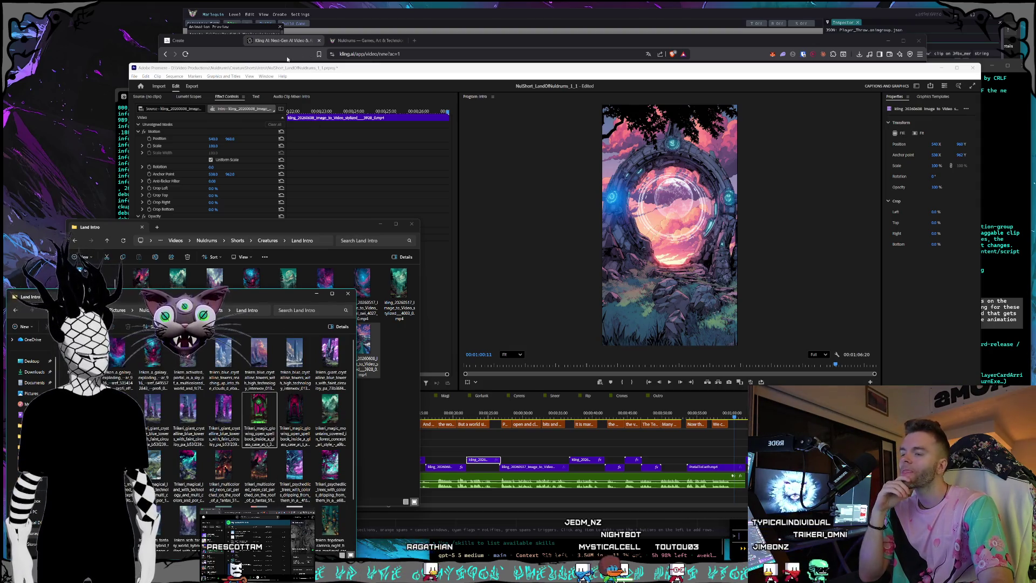
pyautogui.click(281, 54)
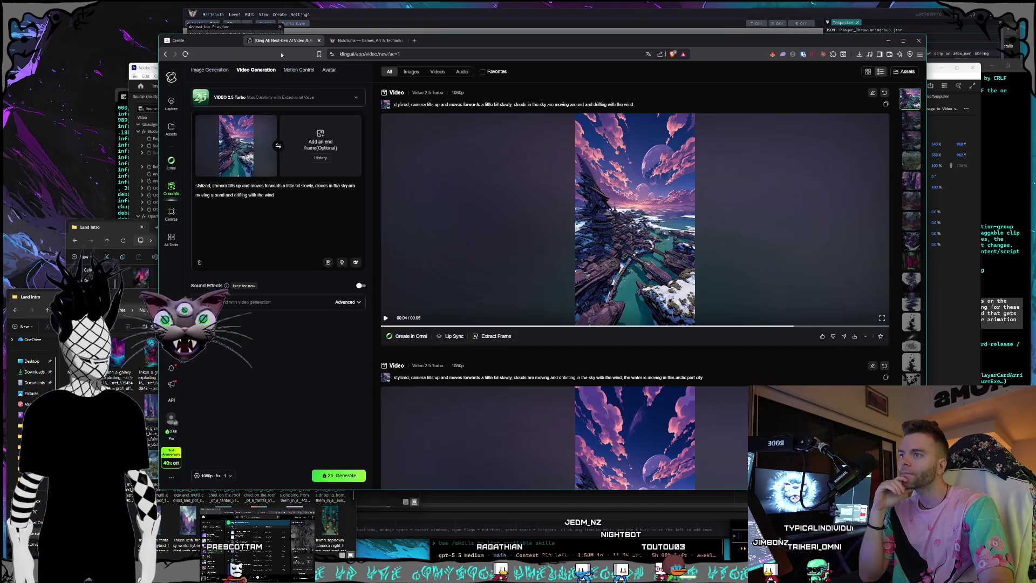
pyautogui.click(154, 74)
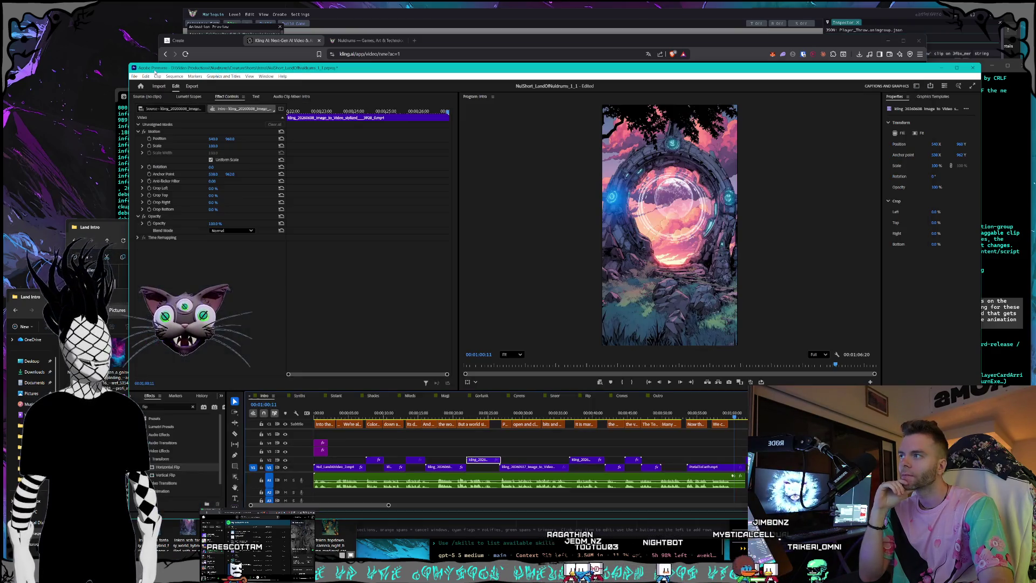
pyautogui.click(337, 395)
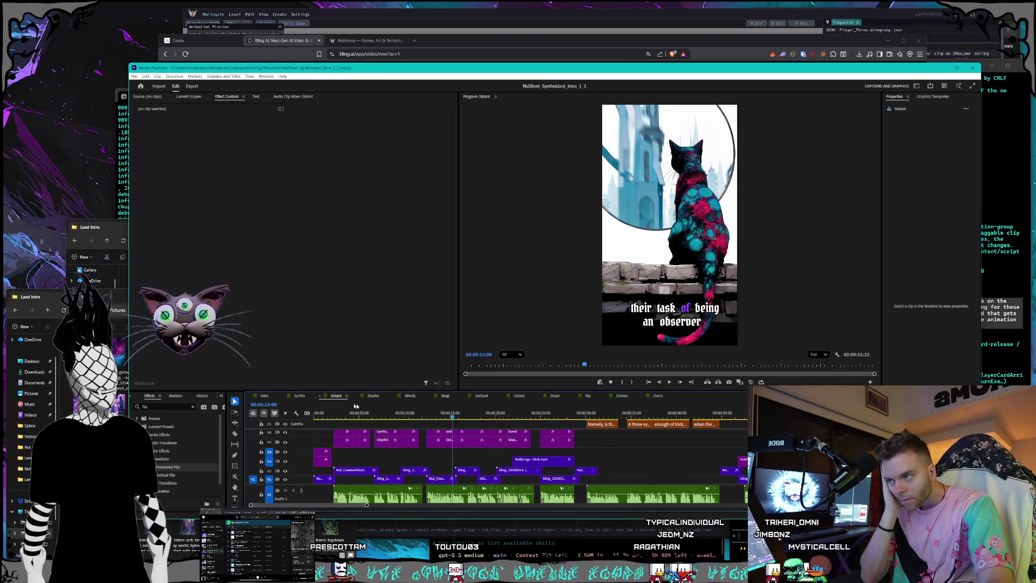
# - Switch between the portal intro and Soldant sequences, checking the Land Intro folder in between
pyautogui.click(263, 396)
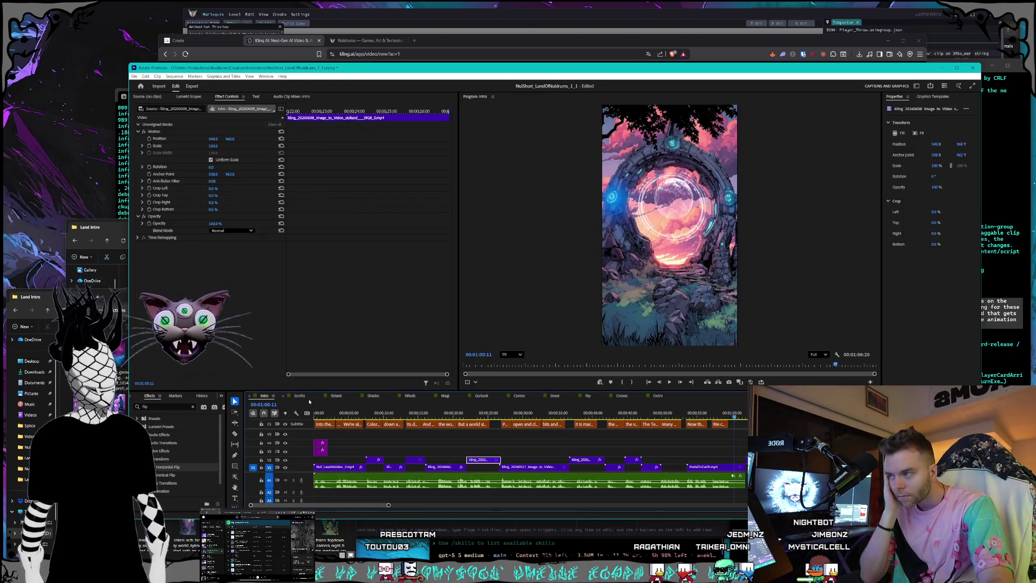
pyautogui.hotkey('alt', 'Tab')
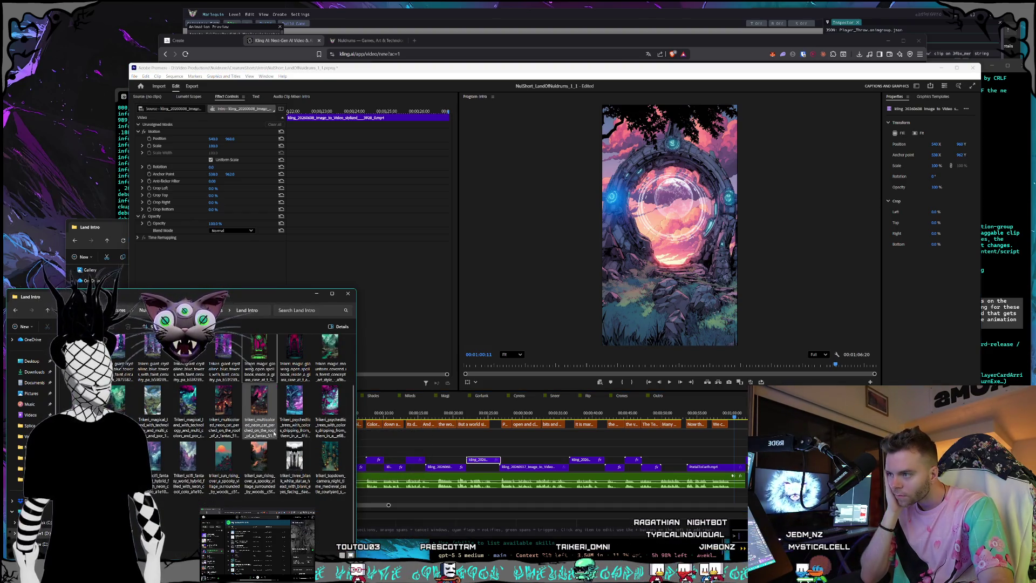
pyautogui.click(372, 68)
pyautogui.click(337, 396)
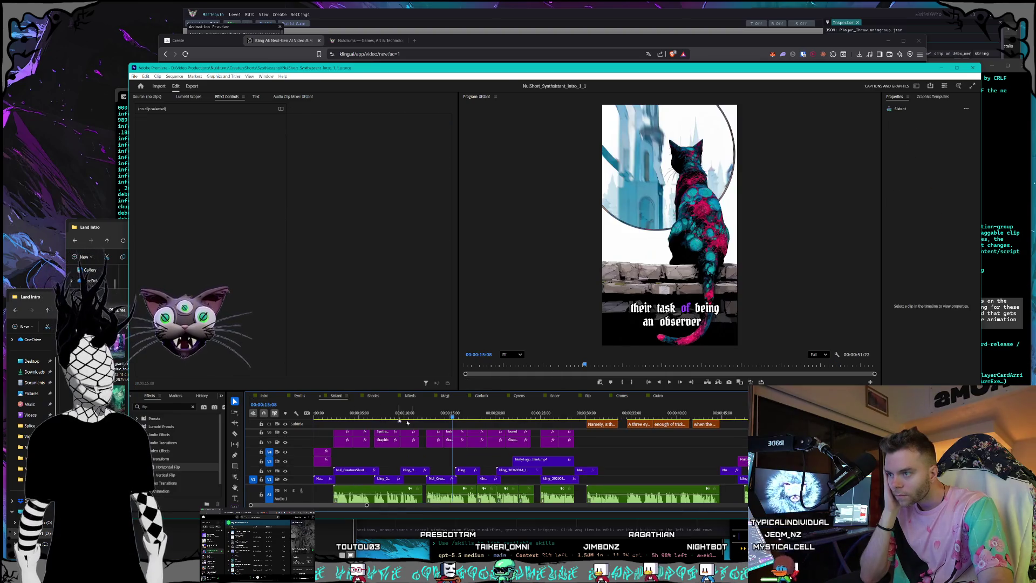
# - Scrub back through the Soldant shots, select the city rooftop cat clip, and bring Kling AI forward
pyautogui.moveTo(437, 417)
pyautogui.mouseDown()
pyautogui.moveTo(363, 417)
pyautogui.moveTo(485, 418)
pyautogui.moveTo(475, 421)
pyautogui.mouseUp()
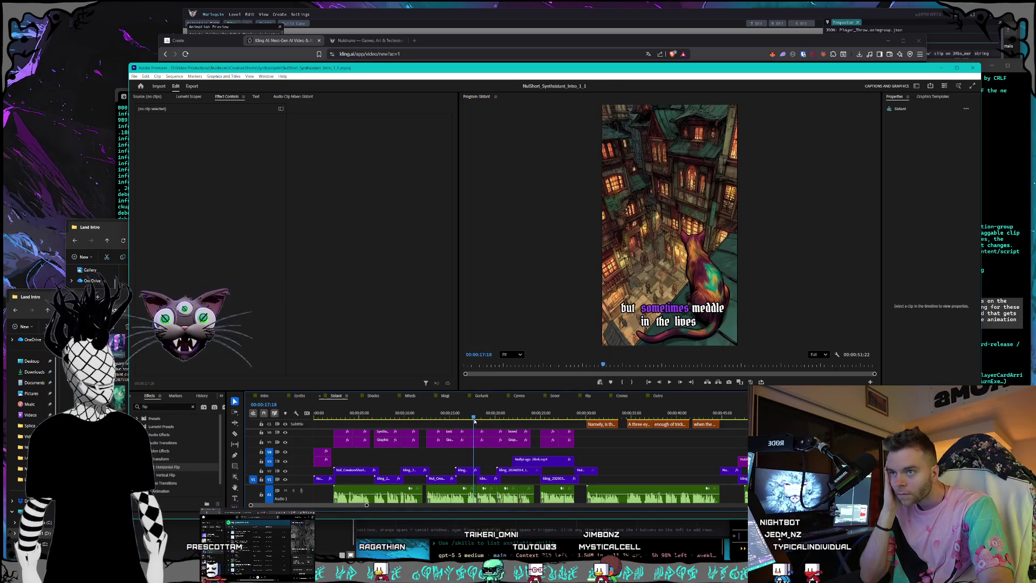
pyautogui.click(468, 471)
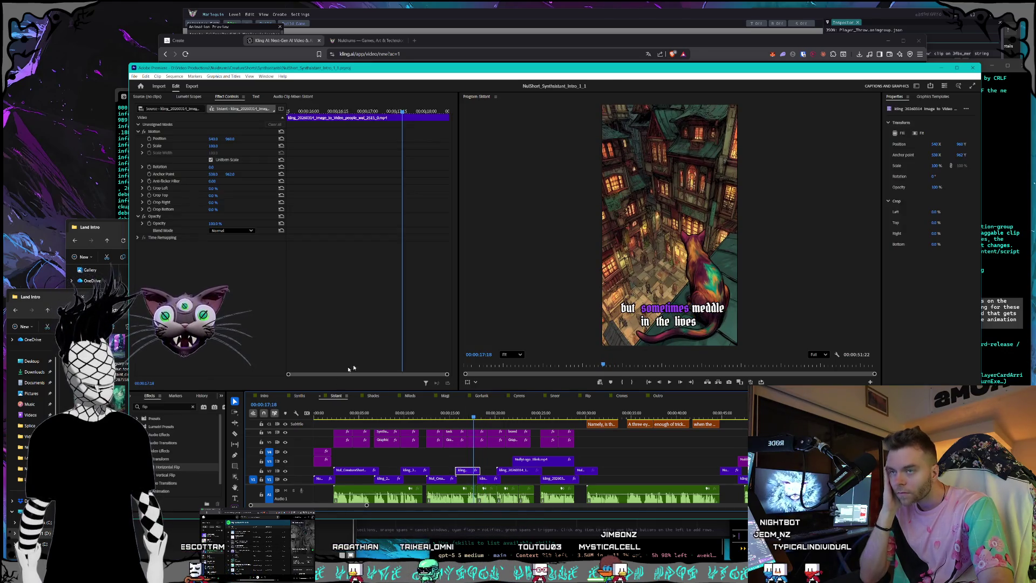
pyautogui.click(286, 56)
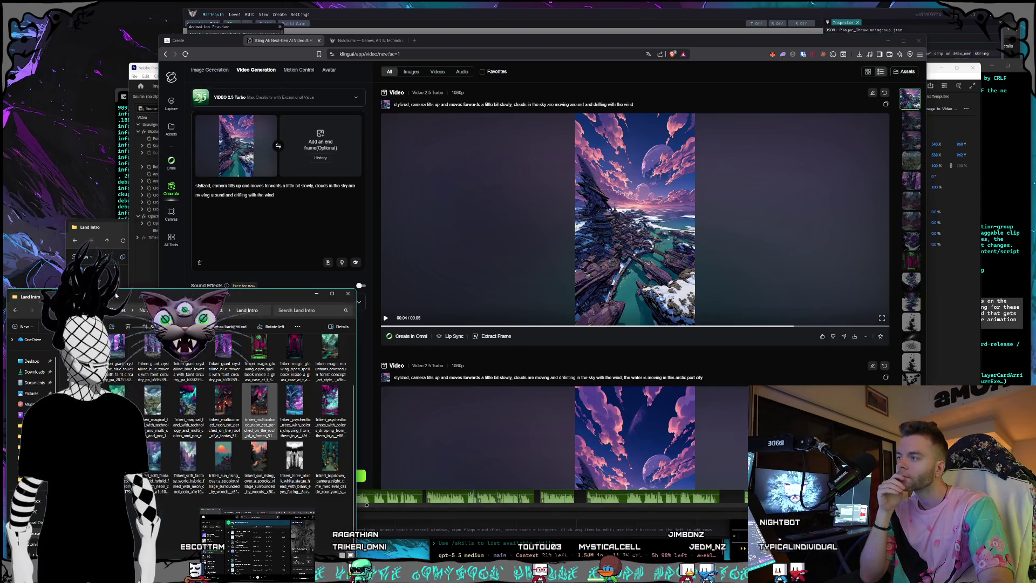
# - Preview two neon cat images full size in Photos from the Explorer folder
pyautogui.click(215, 413)
pyautogui.doubleClick(219, 412)
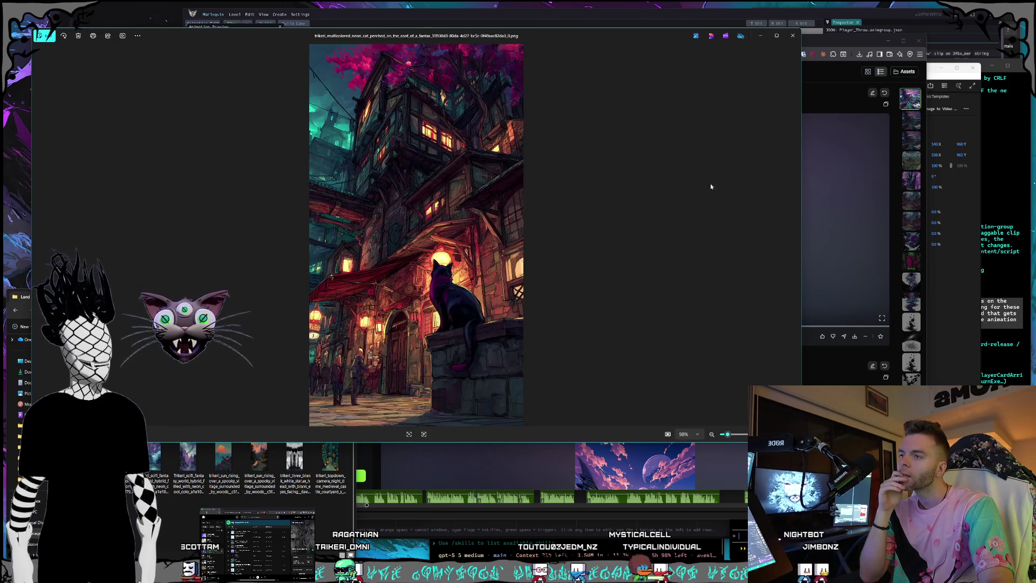
pyautogui.click(792, 36)
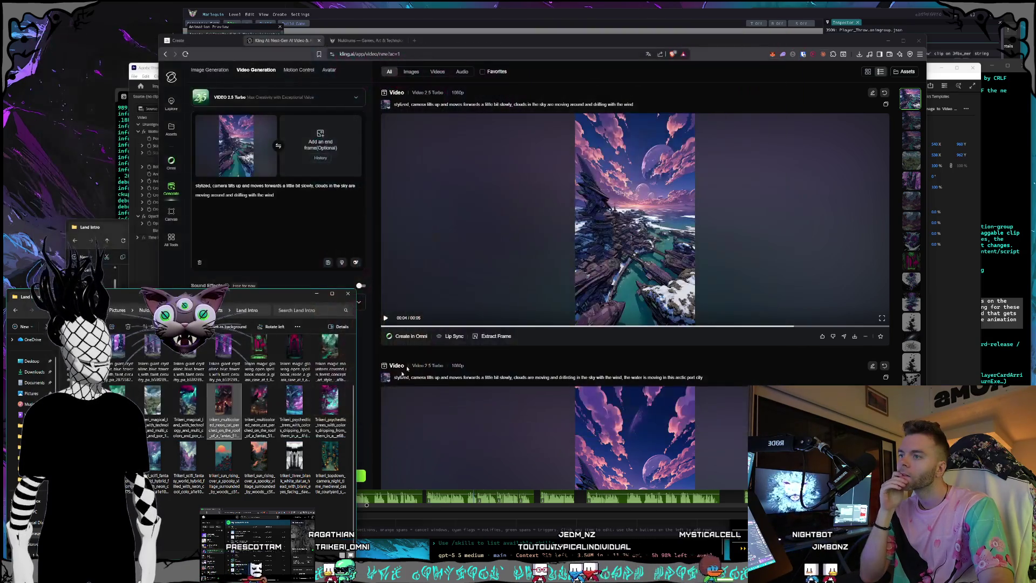
pyautogui.doubleClick(261, 409)
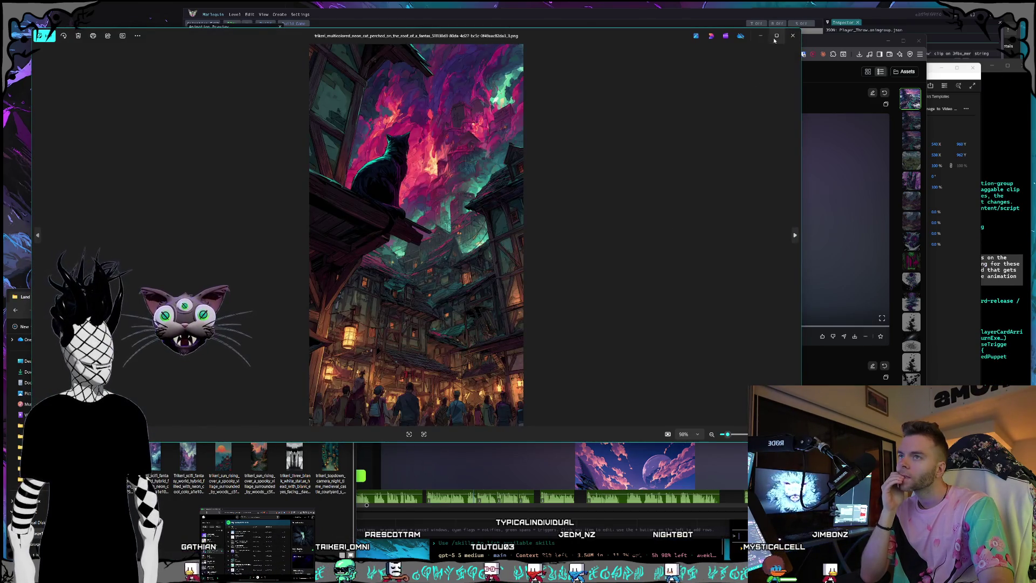
pyautogui.click(792, 35)
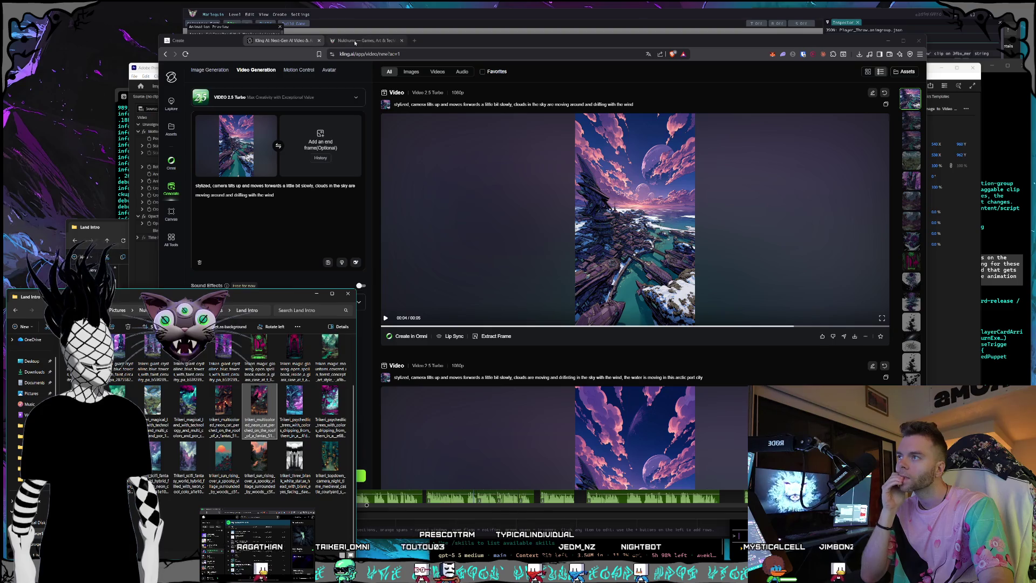
# - Remove Kling's old start frame and drop the neon cat image in as the new start frame
pyautogui.click(201, 41)
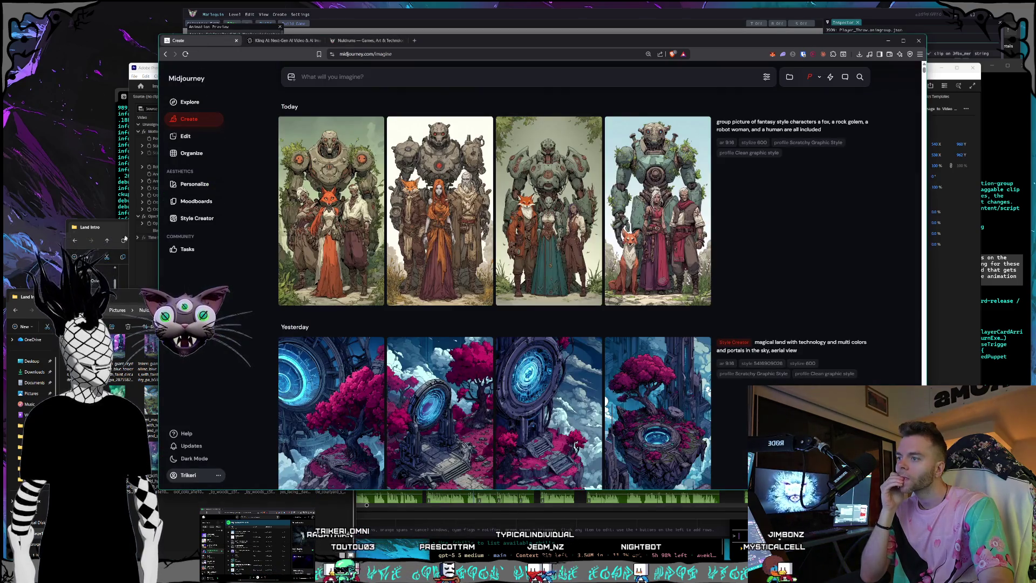
pyautogui.click(283, 41)
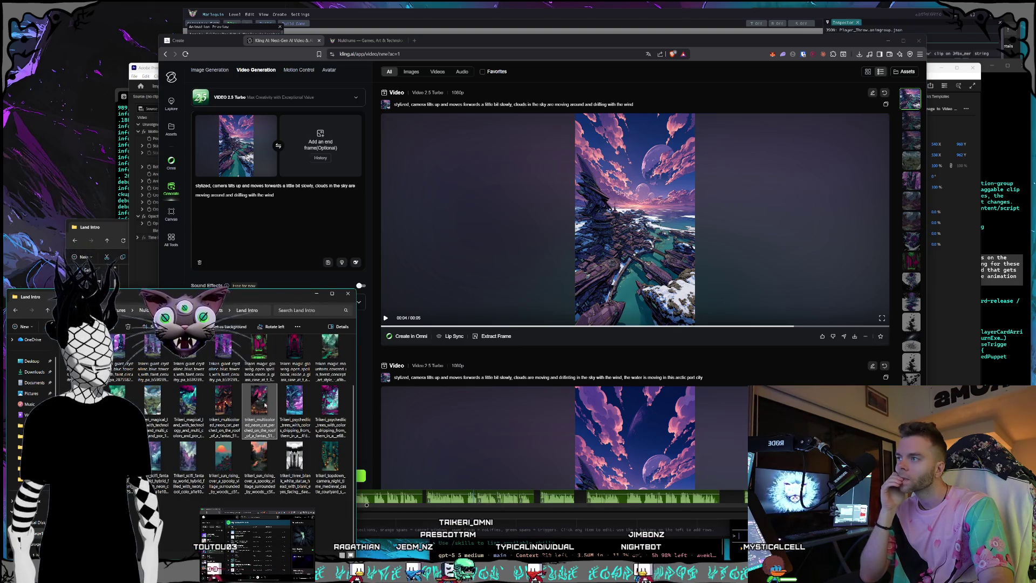
pyautogui.moveTo(262, 402); pyautogui.dragTo(267, 123)
pyautogui.click(268, 123)
pyautogui.hotkey('alt', 'Tab')
pyautogui.moveTo(259, 401); pyautogui.dragTo(229, 132)
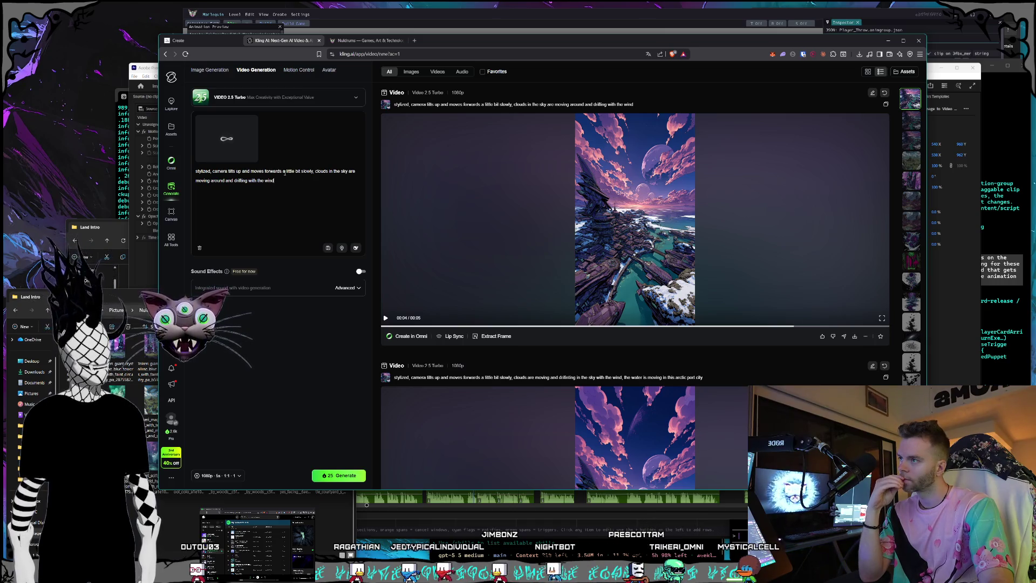
# - Confirm the neon city start frame, highlight the camera-motion part of the prompt, and return to Premiere Pro
pyautogui.click(138, 299)
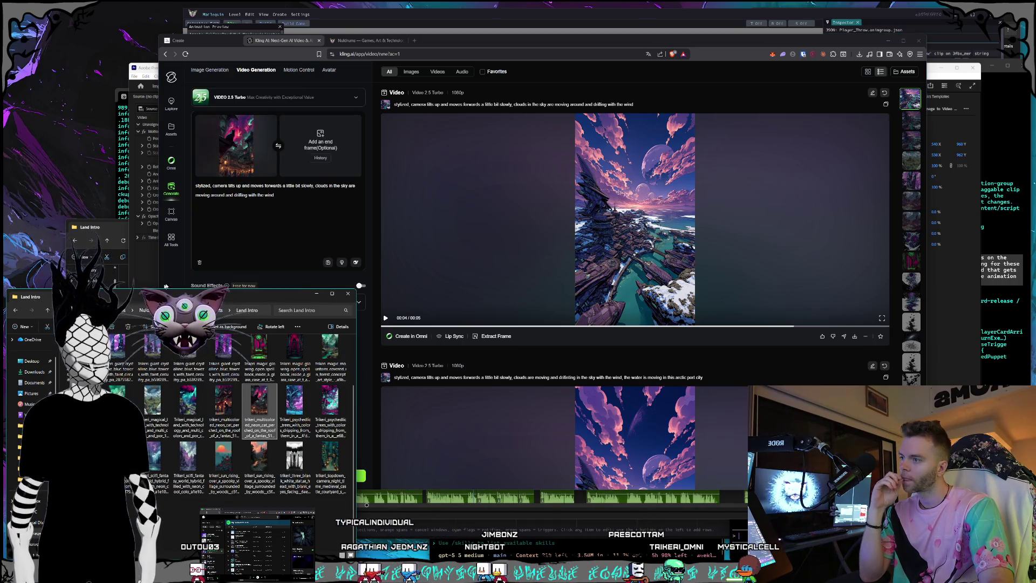
pyautogui.click(297, 206)
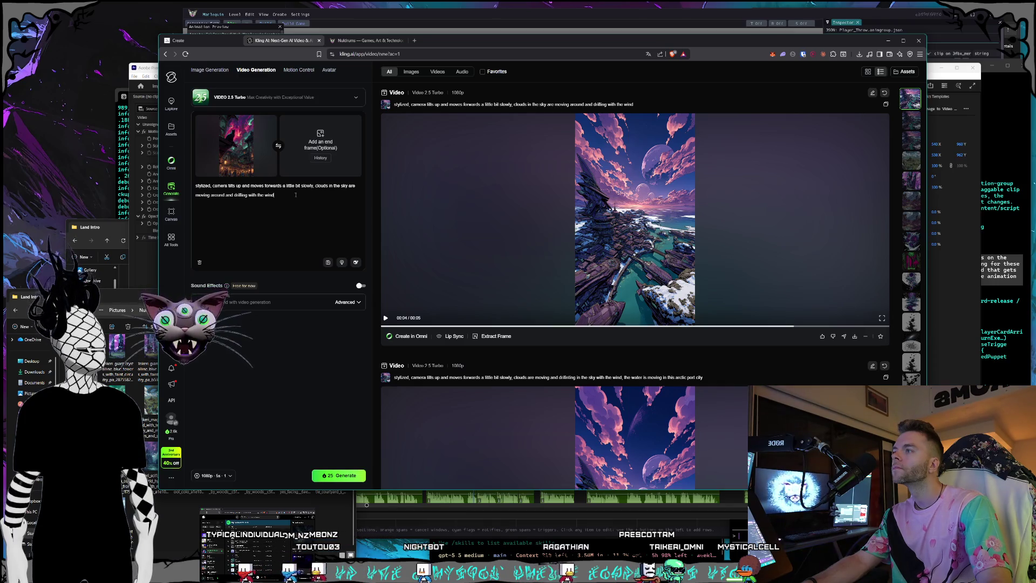
pyautogui.moveTo(295, 194); pyautogui.dragTo(230, 186)
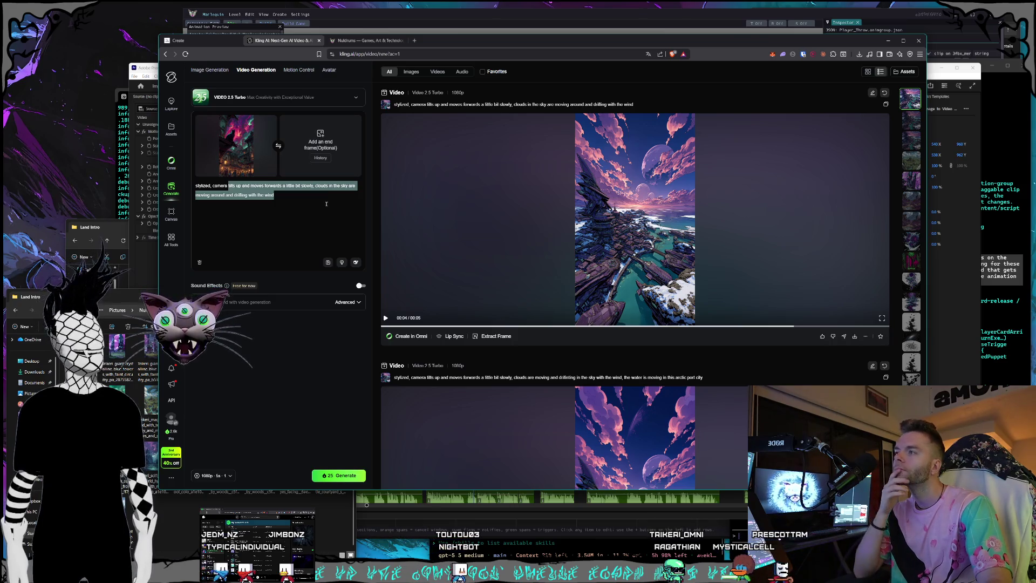
pyautogui.click(131, 303)
pyautogui.hotkey('alt', 'Tab')
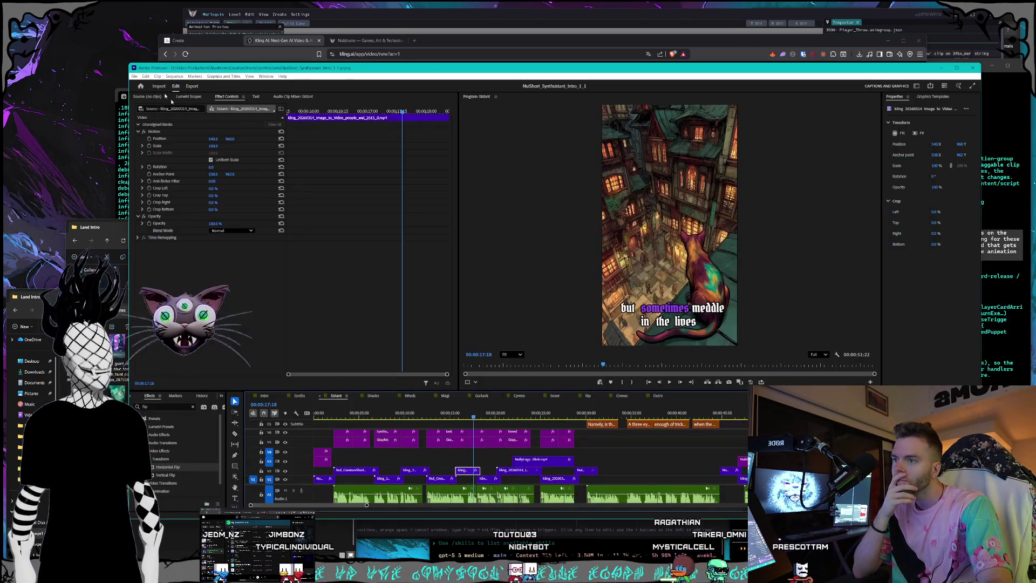
# - Scrub through the Soldant sequence and back to its opening shots, then step up to the Shorts folder
pyautogui.moveTo(485, 415); pyautogui.dragTo(705, 415)
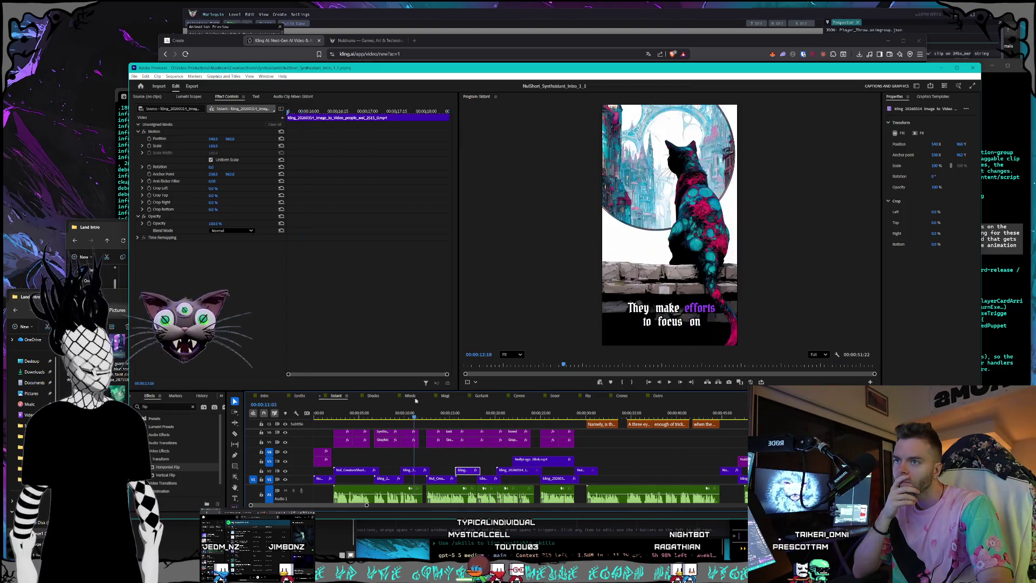
pyautogui.moveTo(705, 415); pyautogui.dragTo(372, 415)
pyautogui.hotkey('alt', 'Tab')
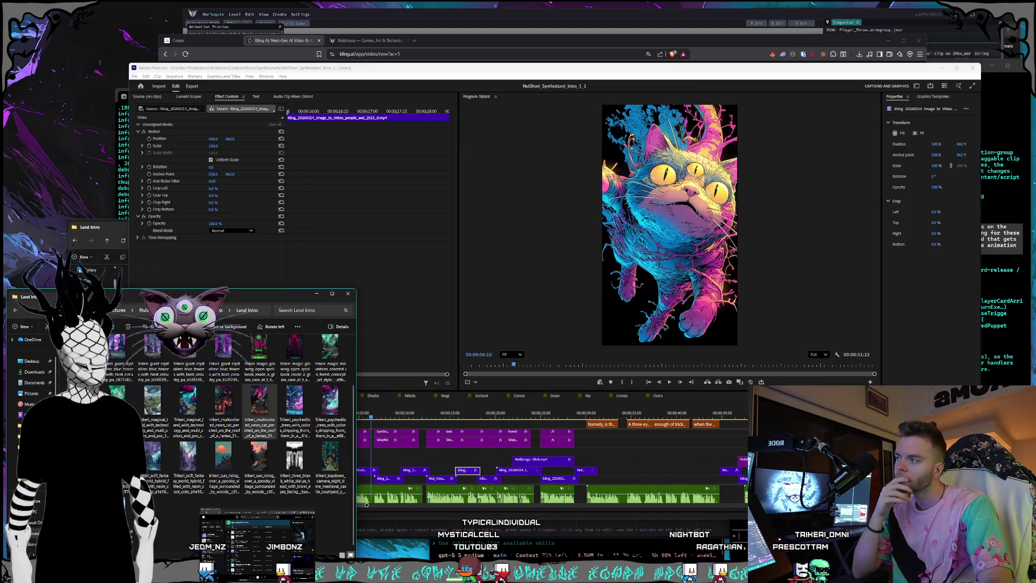
pyautogui.hotkey('alt', 'Up')
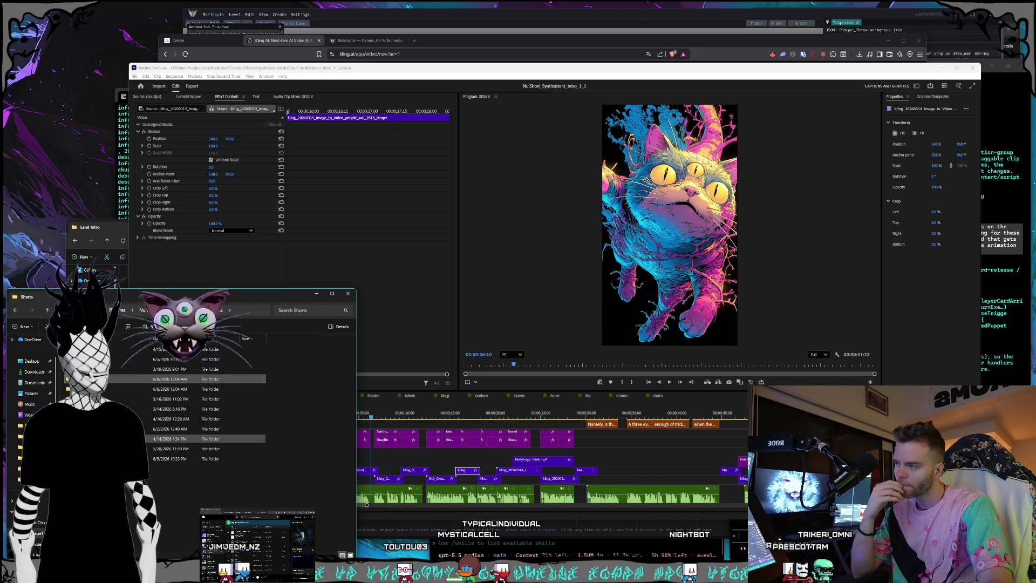
# - Open the Synthsistants clips folder under Creatures and return to the Kling prompt box
pyautogui.click(260, 535)
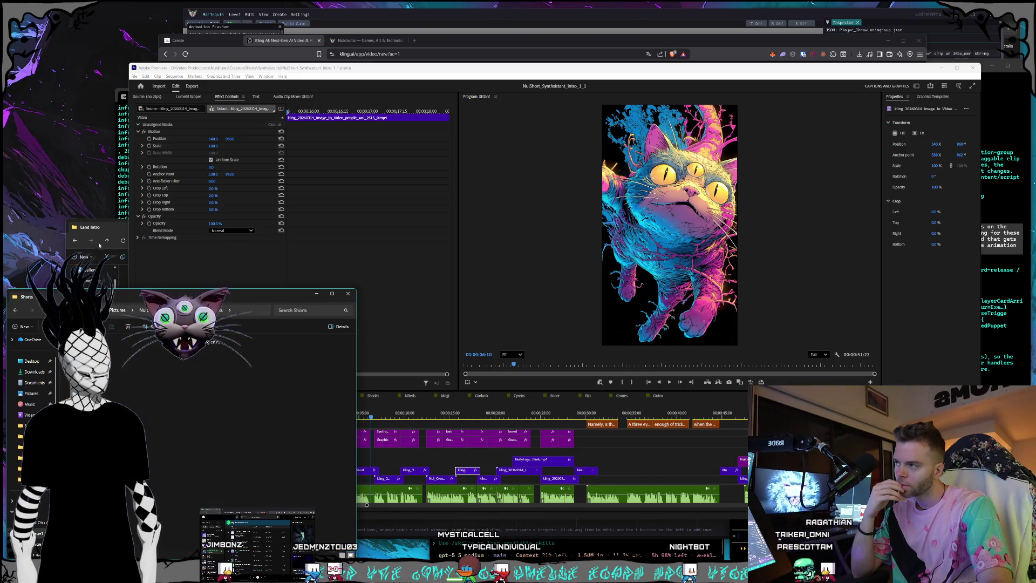
pyautogui.hotkey('alt', 'Up')
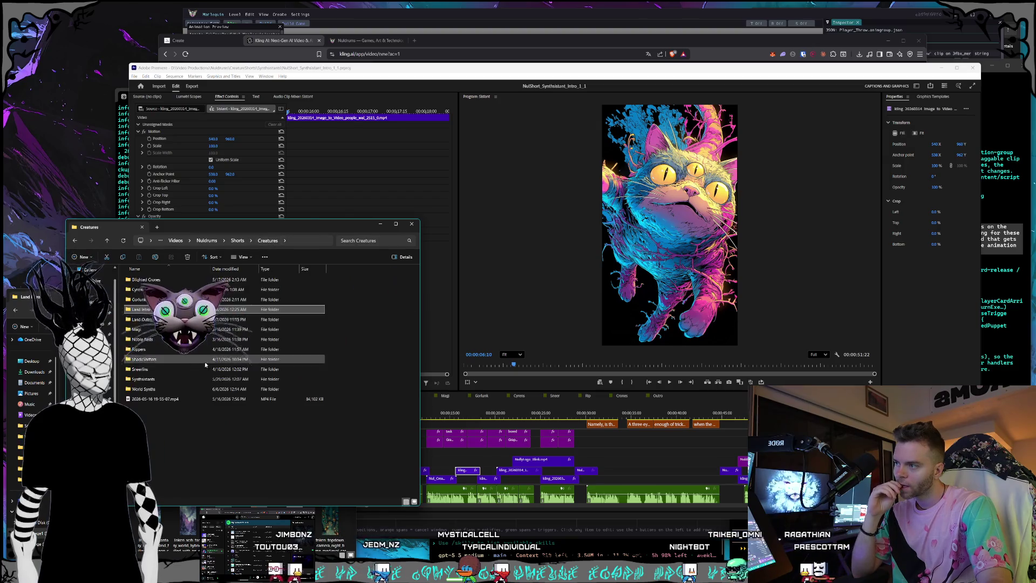
pyautogui.press('Return')
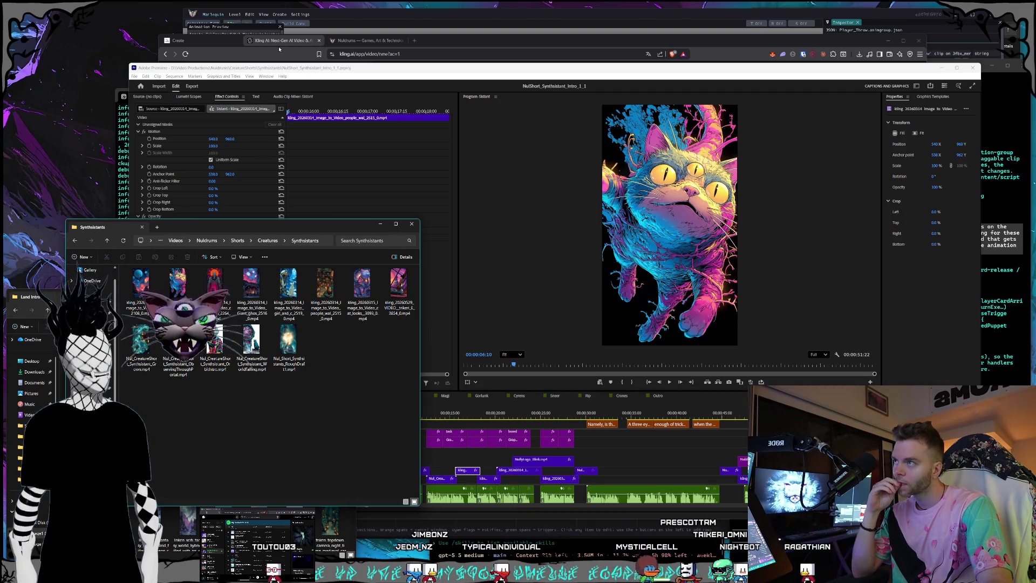
pyautogui.click(279, 49)
pyautogui.click(283, 205)
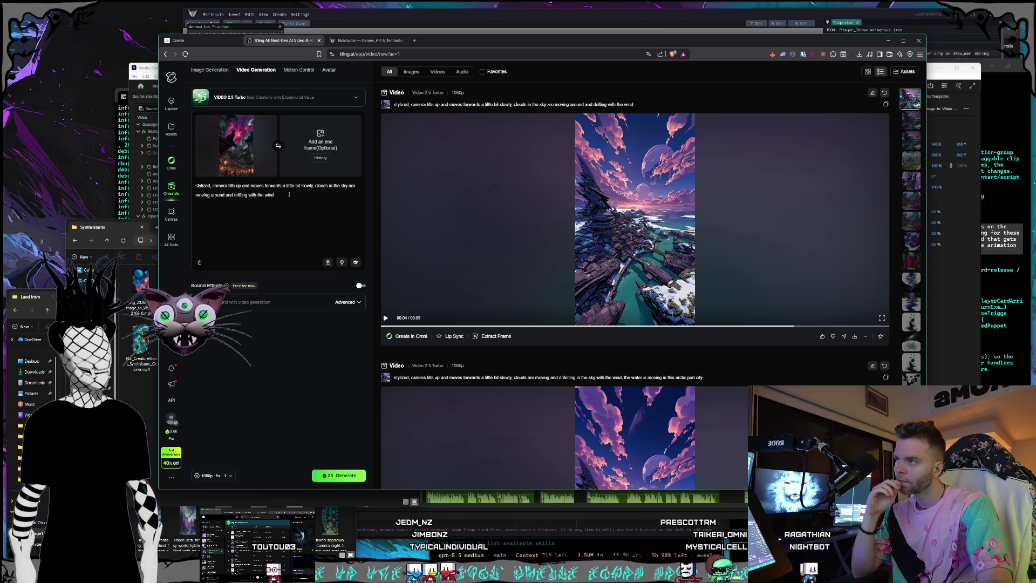
# - Replace the prompt with the zoom-out village crowd text and generate the video
pyautogui.hotkey('ctrl', 'a')
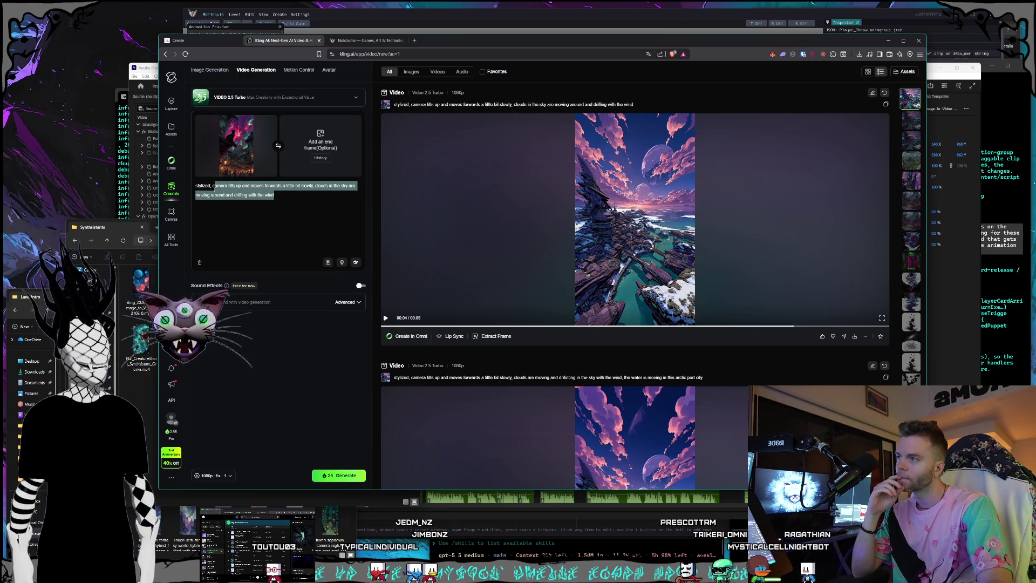
pyautogui.write('c')
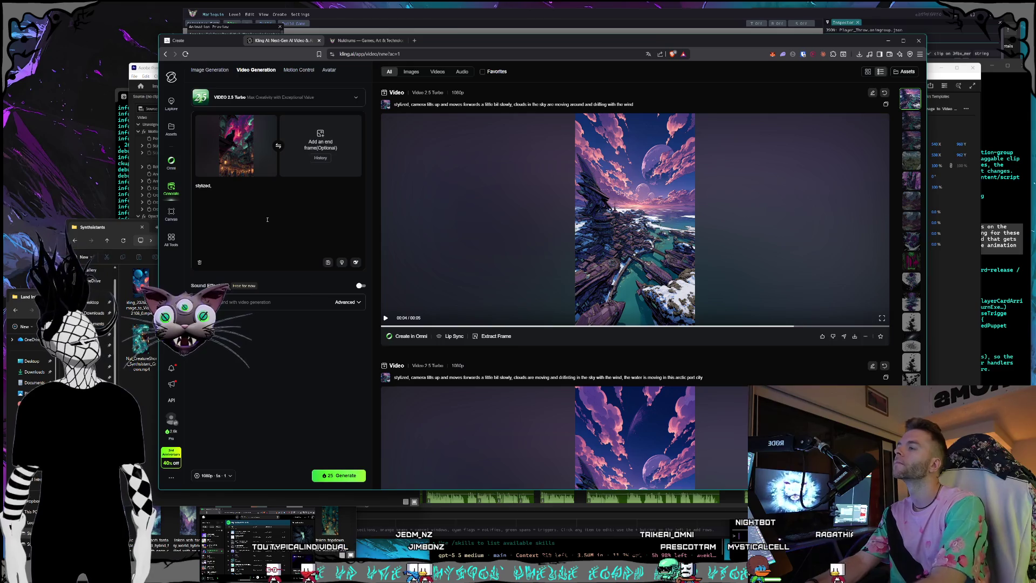
pyautogui.write('amera zooms out slowly, clouds billowing in the sky, crow')
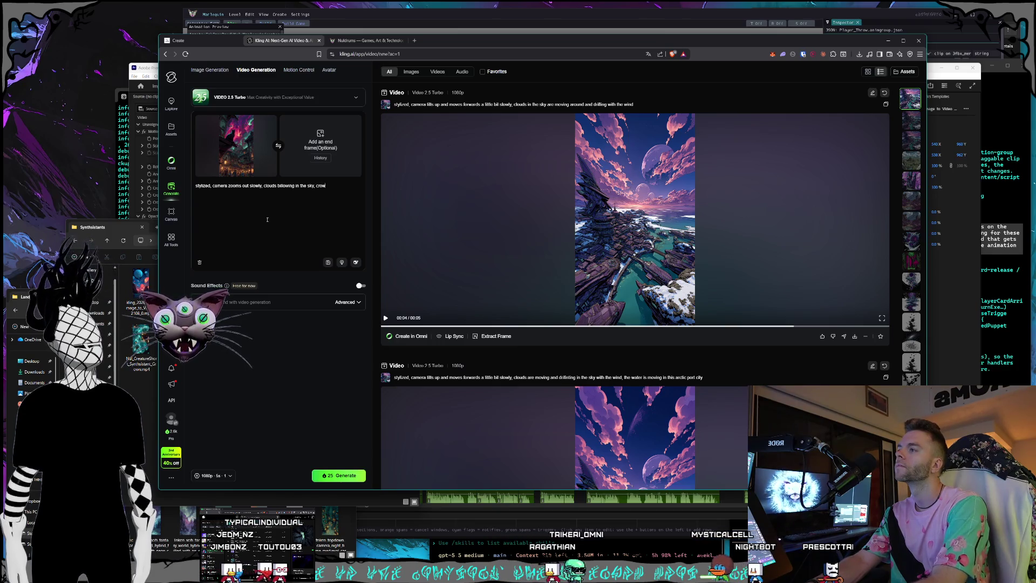
pyautogui.write('d of people ')
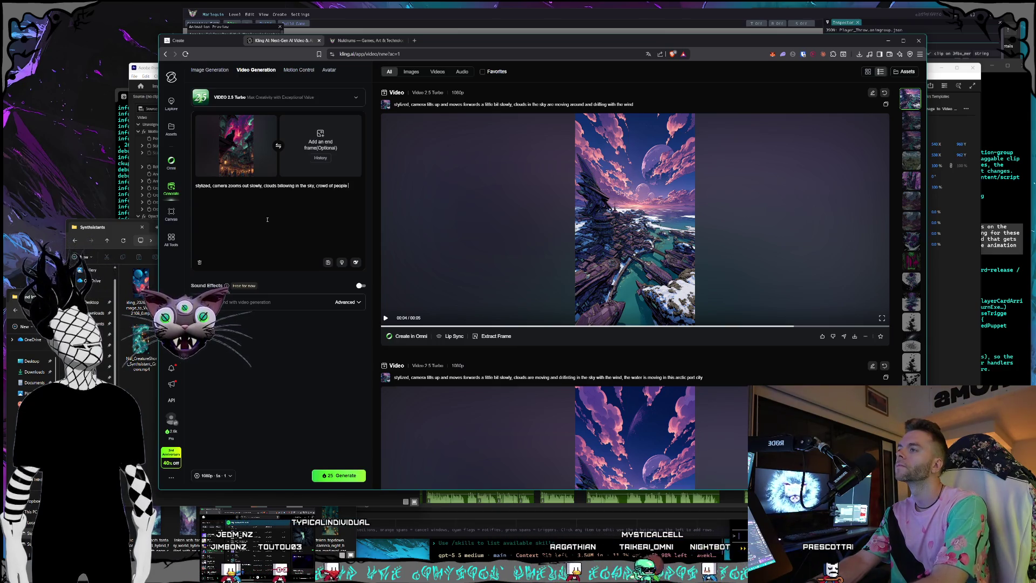
pyautogui.write('walking throug')
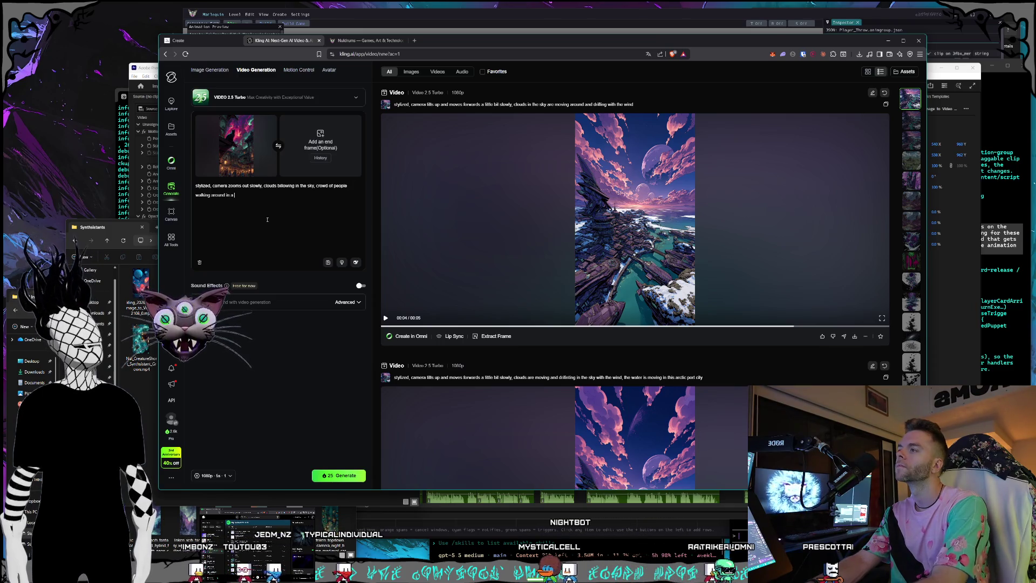
pyautogui.write('ge')
pyautogui.click(339, 475)
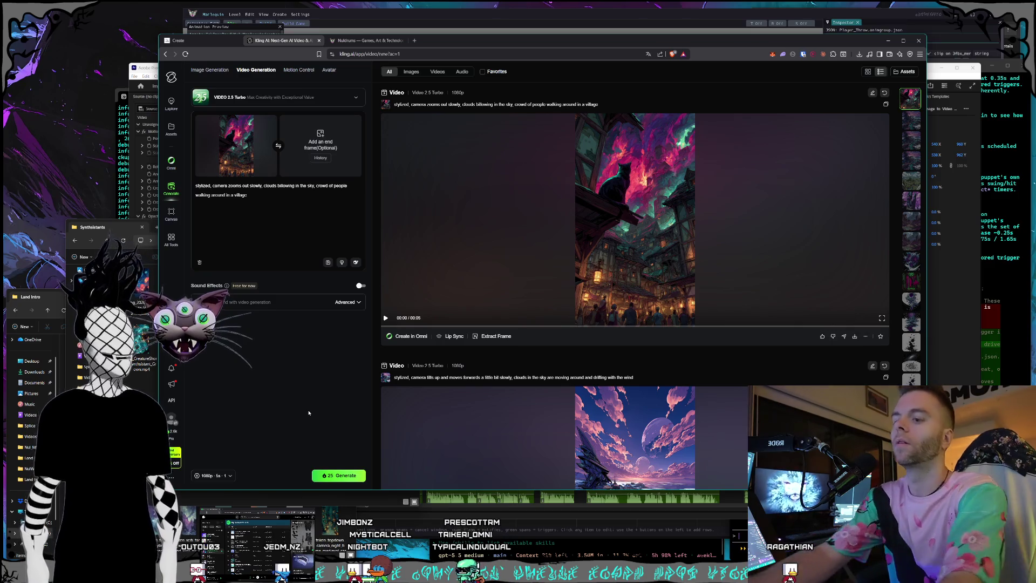
# - Play the newly generated village clip and start its download
pyautogui.click(967, 281)
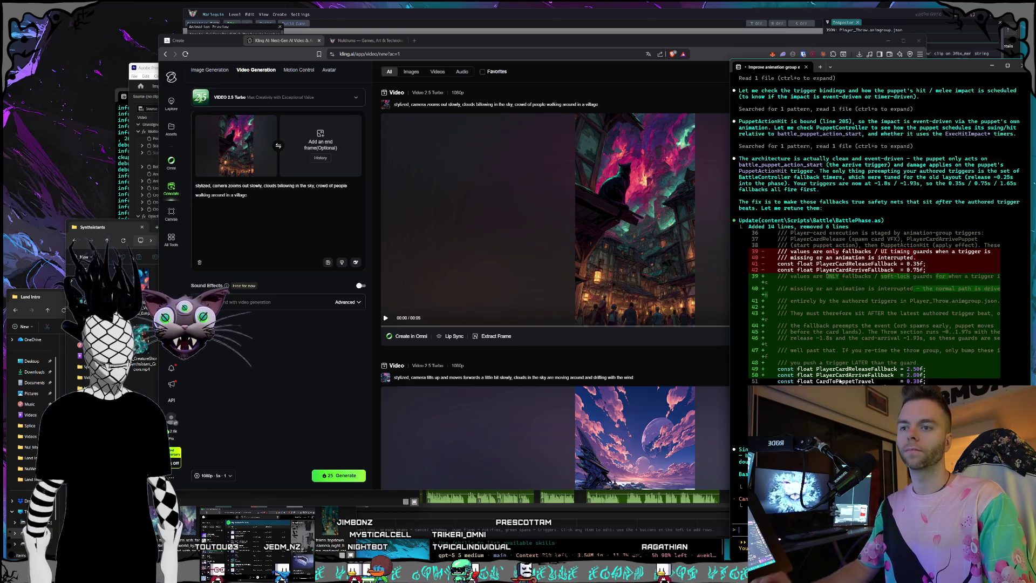
pyautogui.click(530, 47)
pyautogui.click(558, 224)
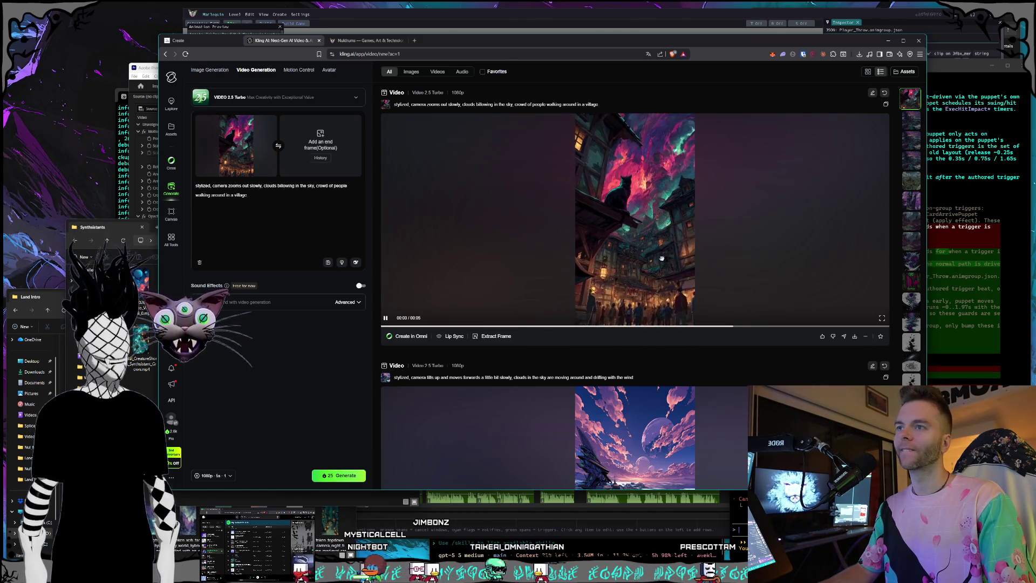
pyautogui.click(855, 336)
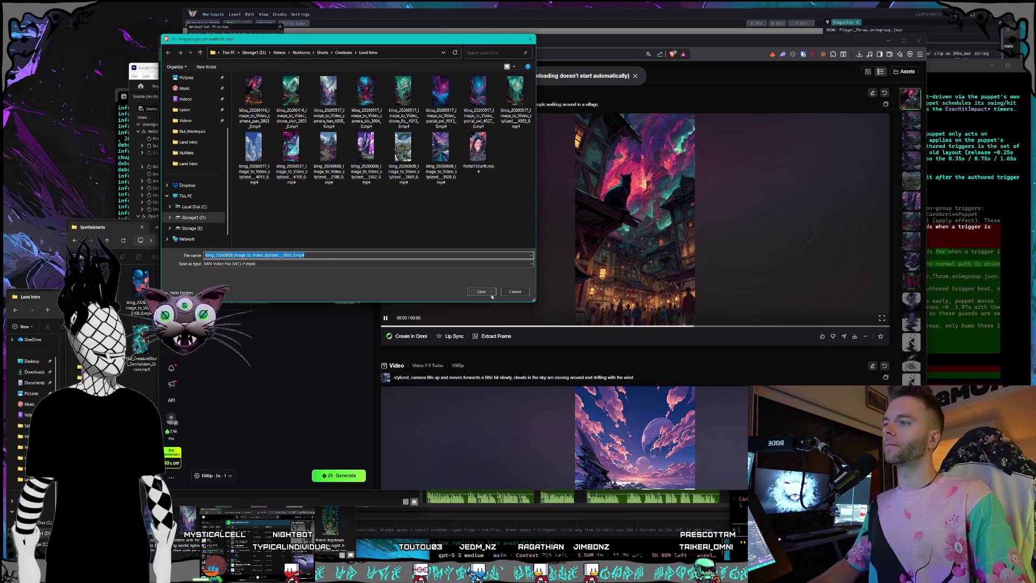
# - Save the clip as an MP4 into the Land Intro folder and switch back to Premiere Pro
pyautogui.click(491, 294)
pyautogui.click(125, 236)
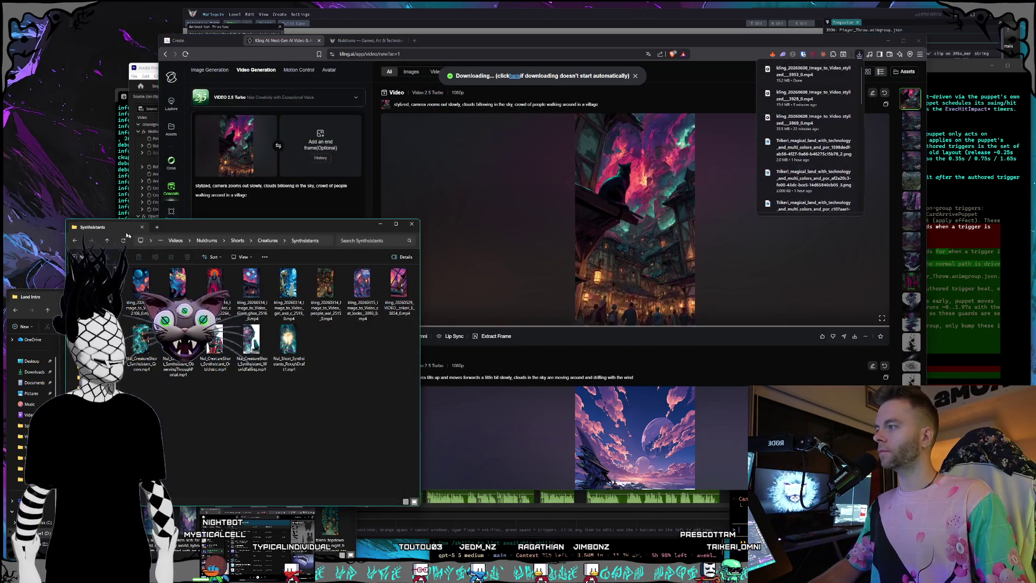
pyautogui.click(150, 162)
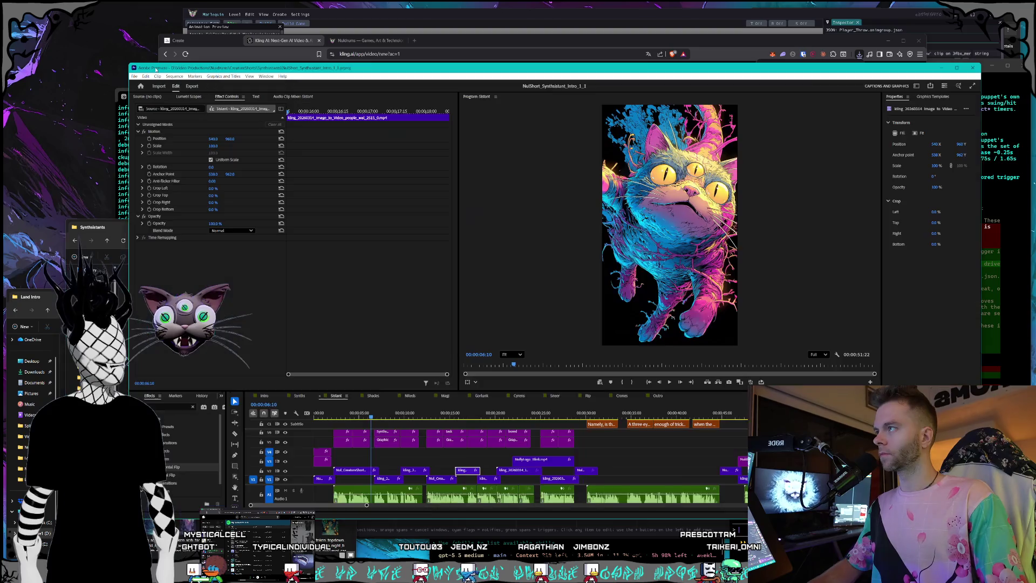
# - Browse to Creatures > Land Intro in Explorer and pick the new village video file
pyautogui.click(181, 233)
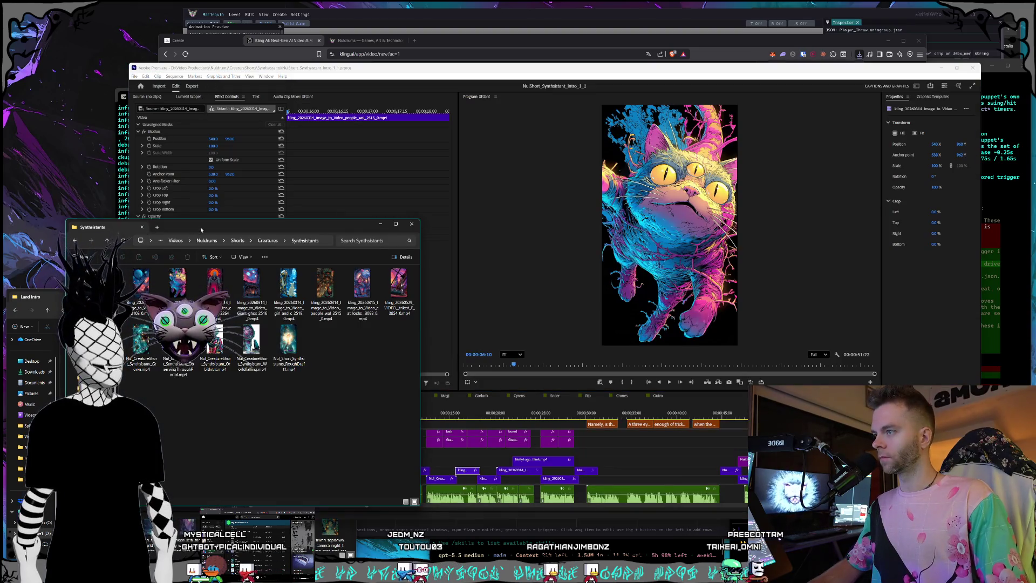
pyautogui.moveTo(200, 230); pyautogui.dragTo(198, 227)
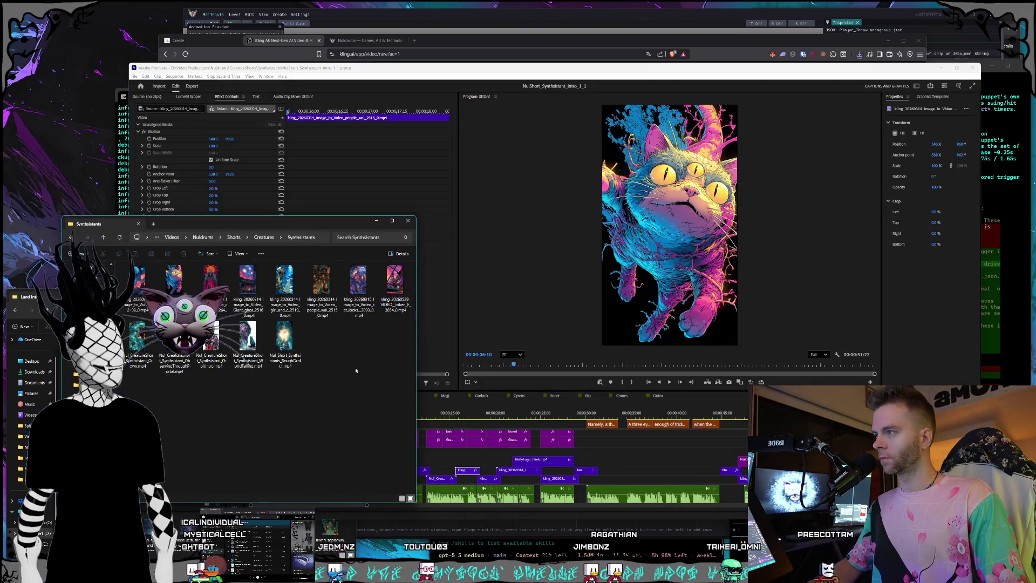
pyautogui.click(263, 238)
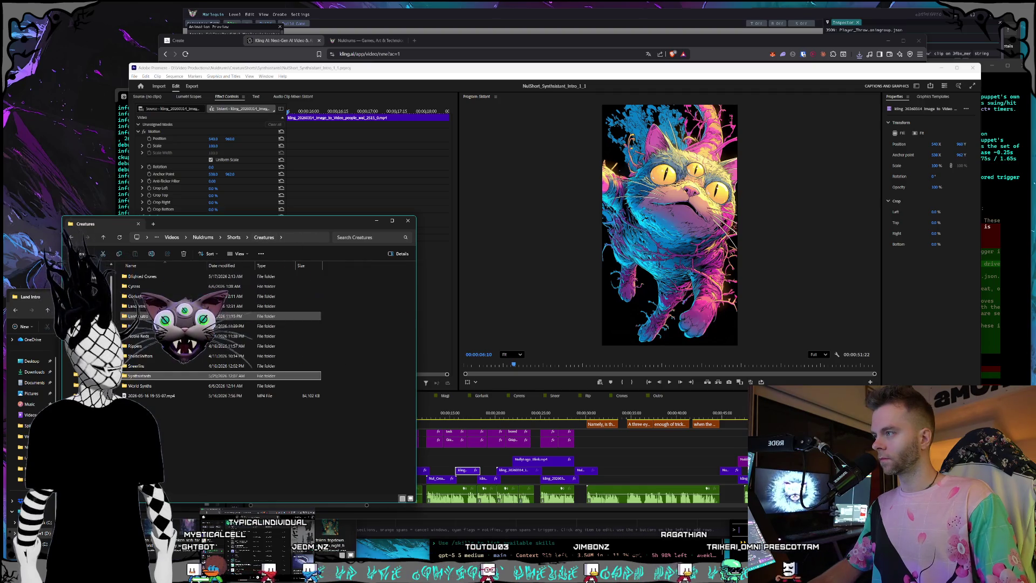
pyautogui.doubleClick(224, 381)
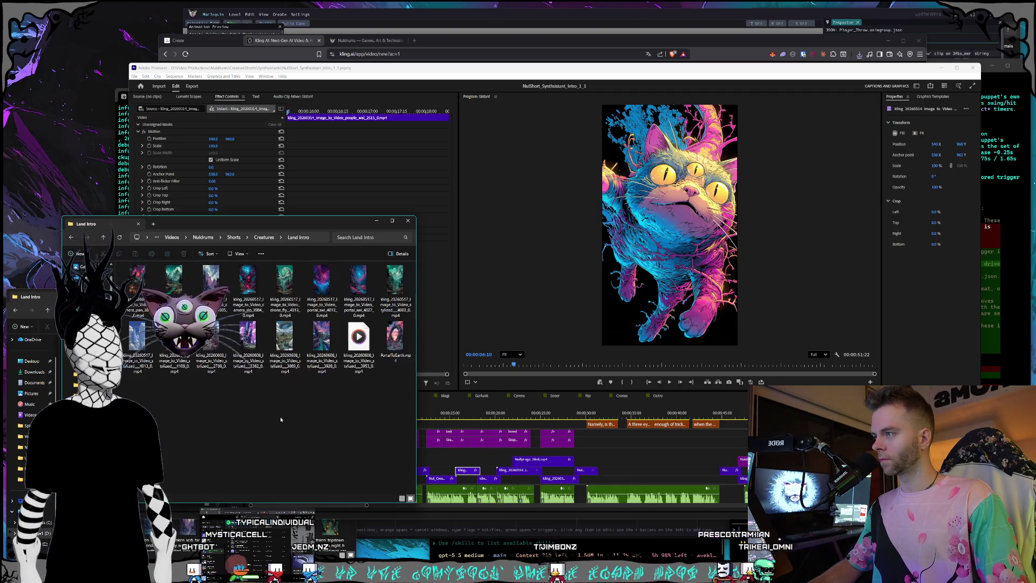
pyautogui.press('Right')
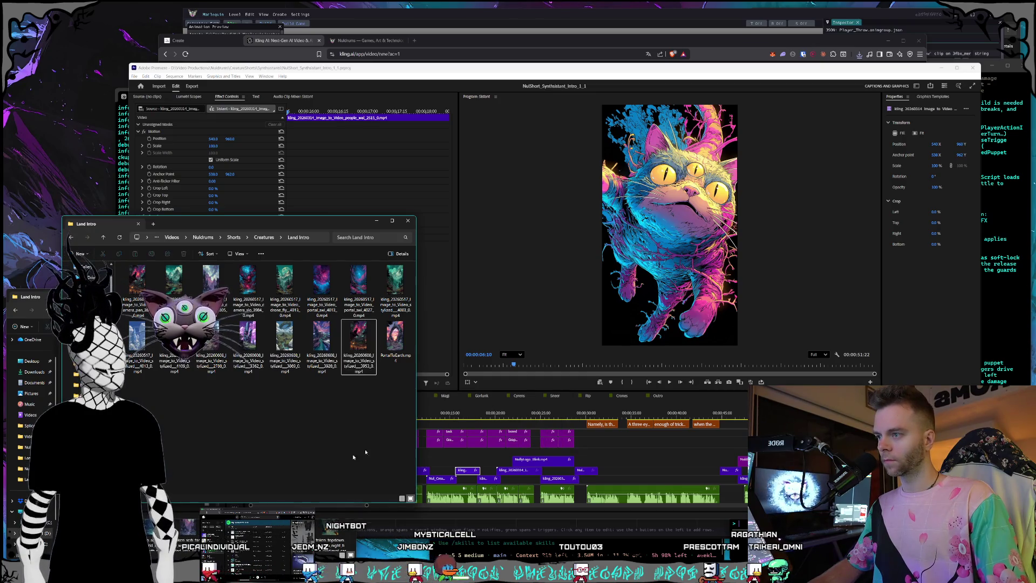
# - Switch to the Intro sequence and place the new village clip on its timeline
pyautogui.click(444, 396)
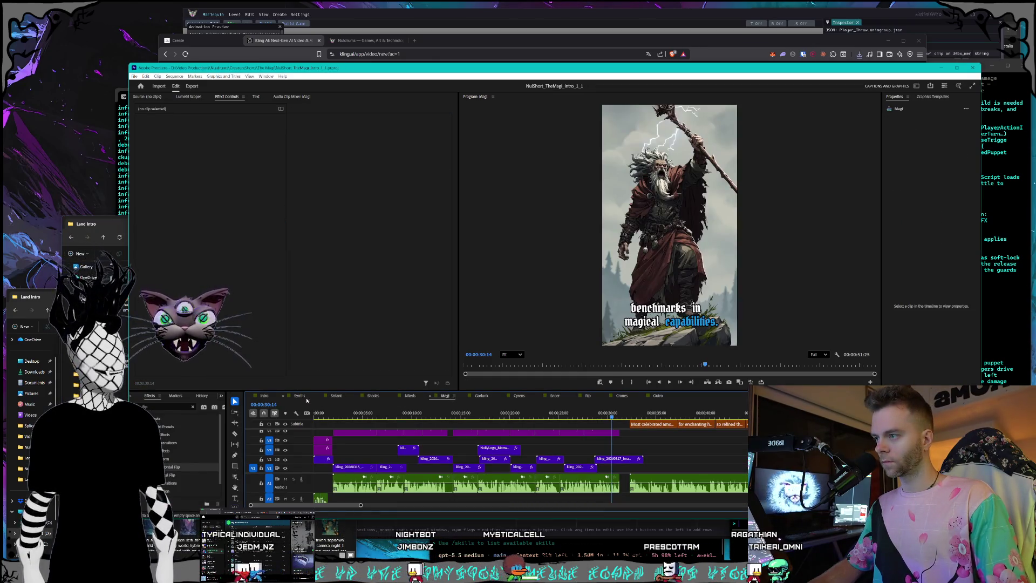
pyautogui.click(300, 396)
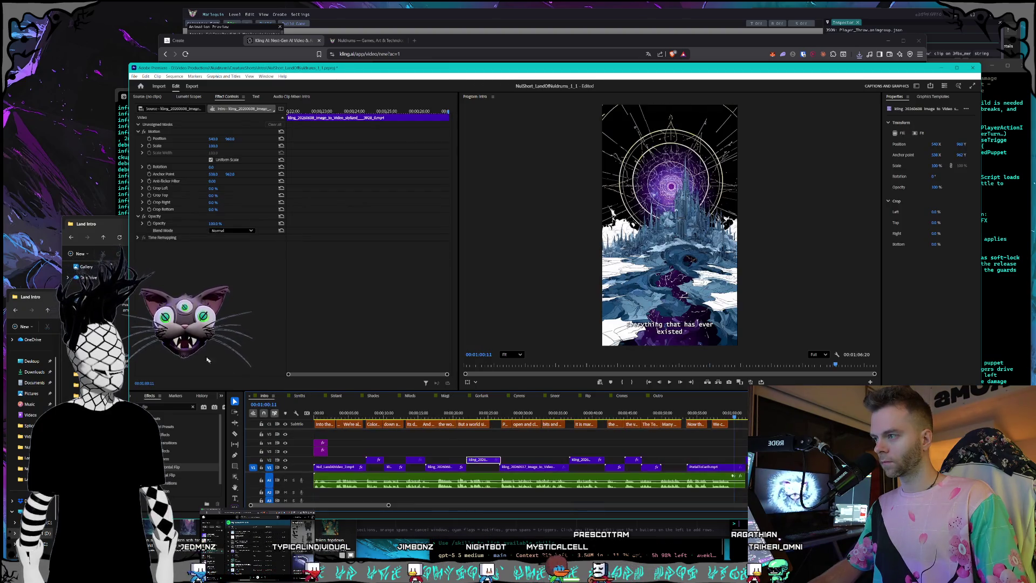
pyautogui.click(108, 224)
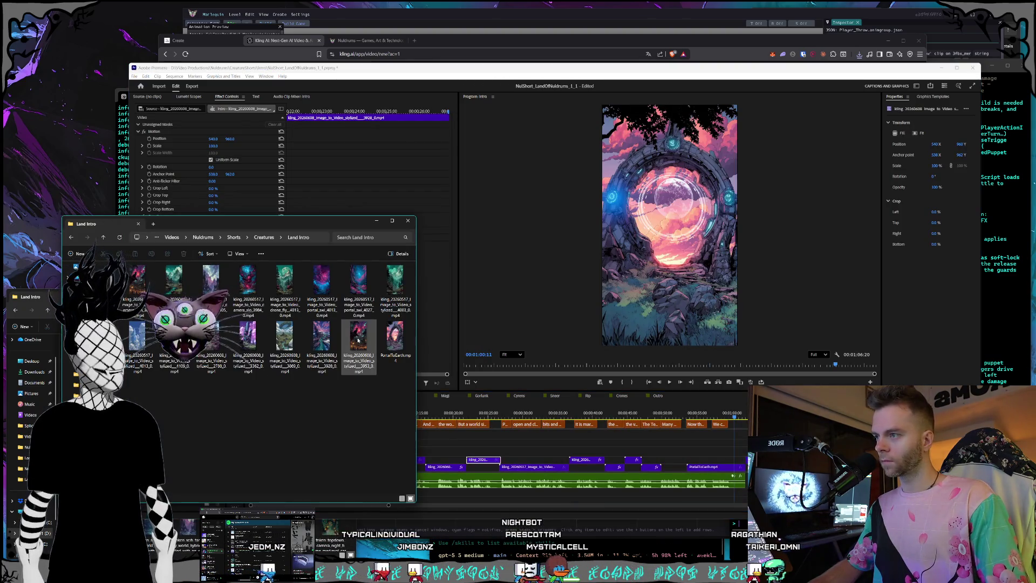
pyautogui.moveTo(360, 348)
pyautogui.mouseDown()
pyautogui.moveTo(679, 463)
pyautogui.moveTo(670, 459)
pyautogui.mouseUp()
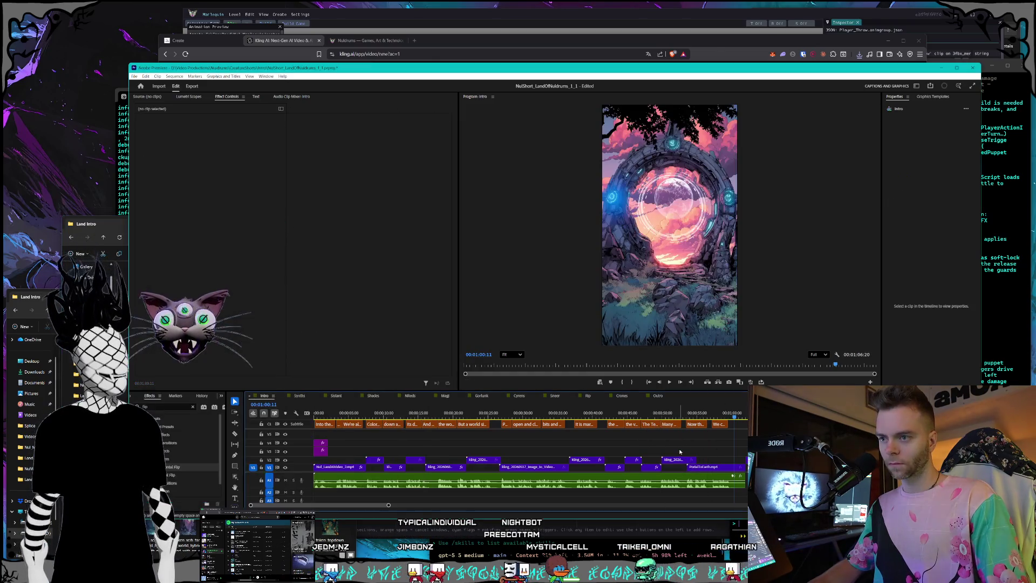
pyautogui.click(676, 460)
# - Preview the cat street scene against the closing portal shot by jumping the playhead between them
pyautogui.click(680, 414)
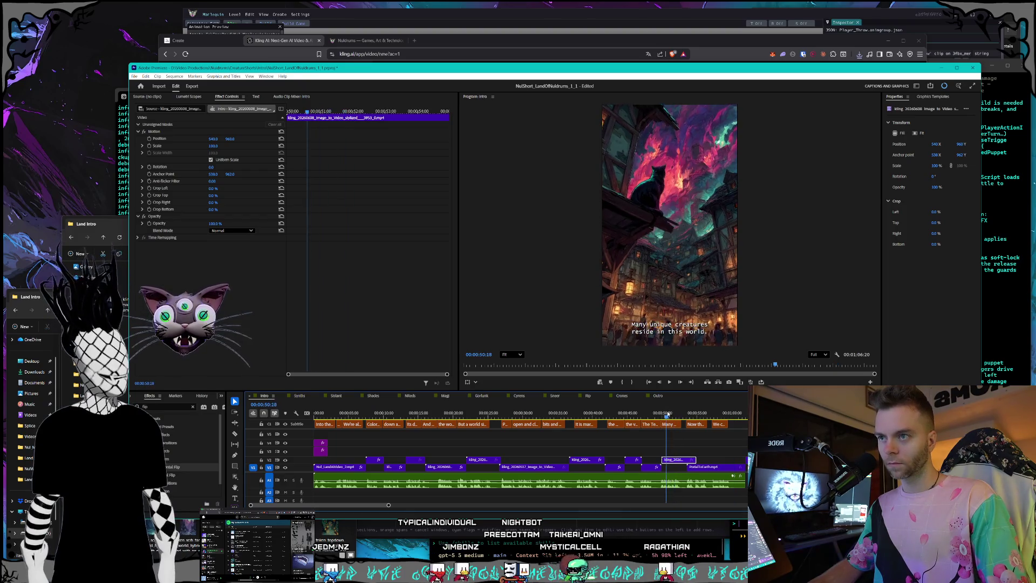
pyautogui.moveTo(684, 415); pyautogui.dragTo(706, 414)
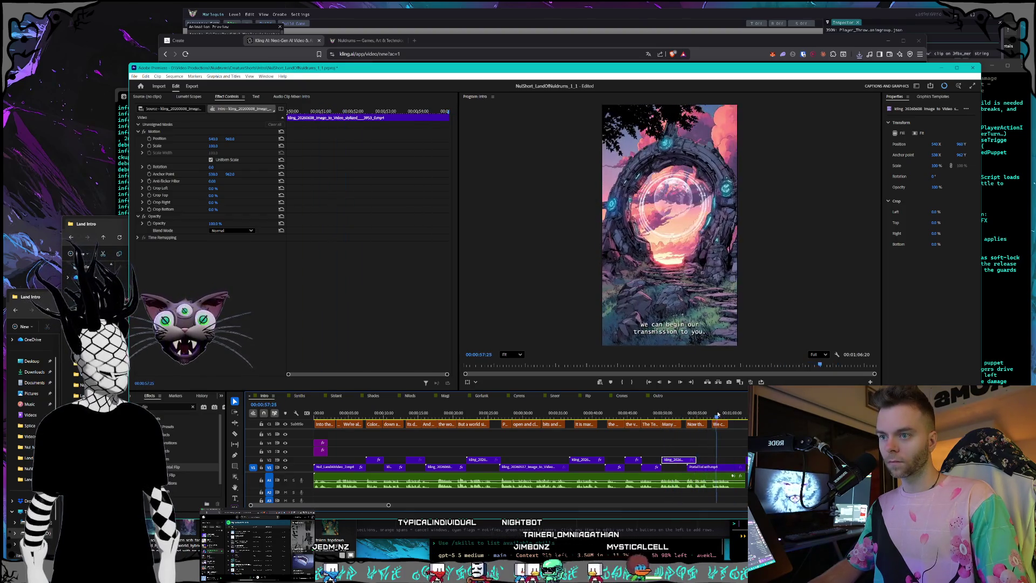
pyautogui.click(674, 415)
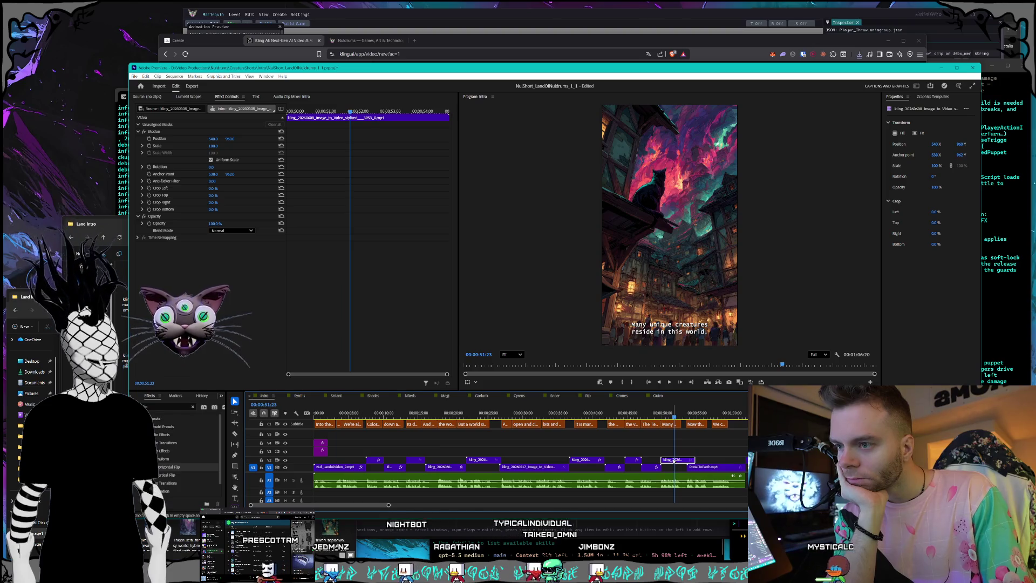
pyautogui.click(698, 415)
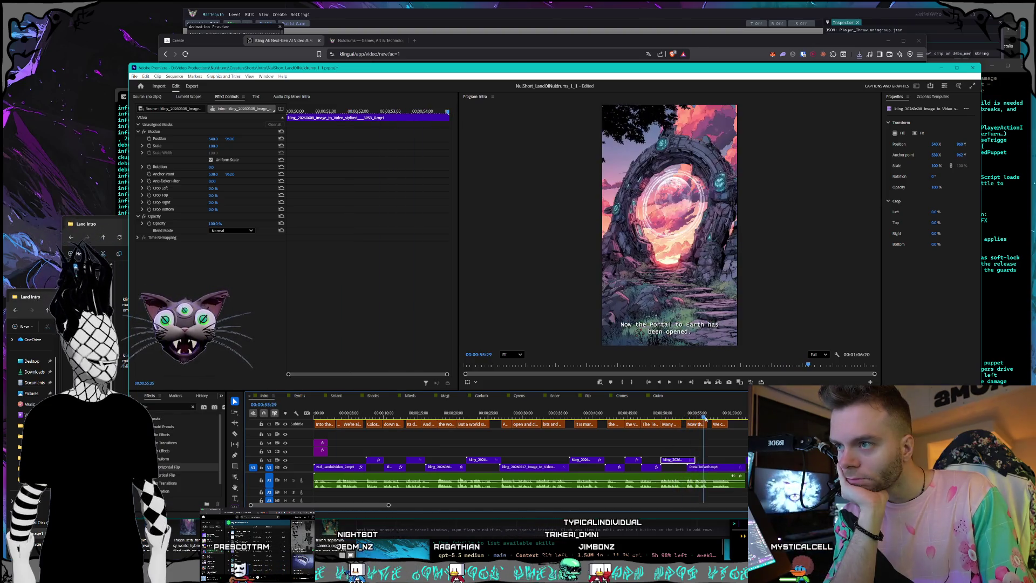
pyautogui.click(676, 418)
pyautogui.moveTo(676, 422); pyautogui.dragTo(673, 423)
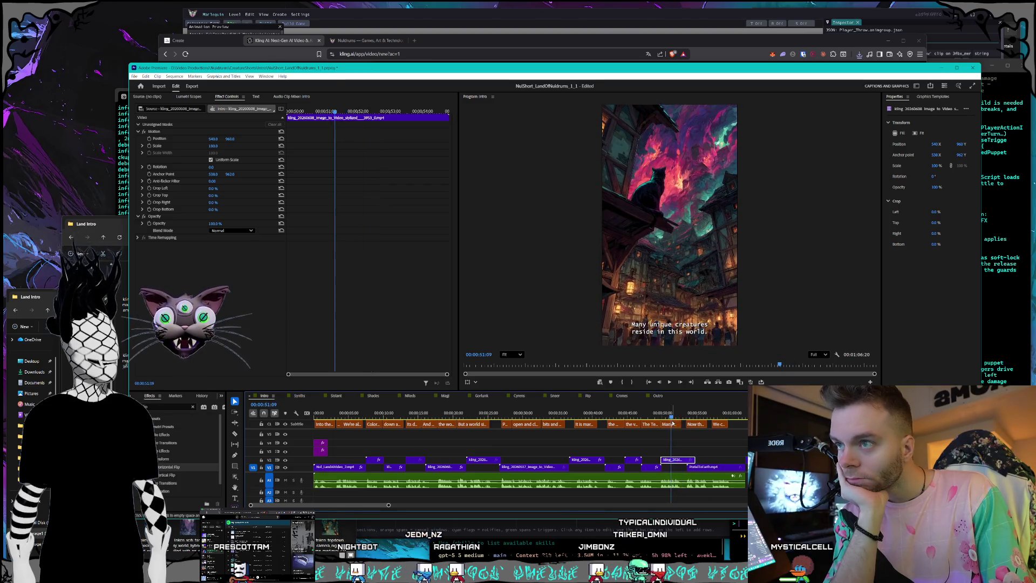
# - Retime the cat street clip twice through its Speed/Duration settings
pyautogui.rightClick(672, 461)
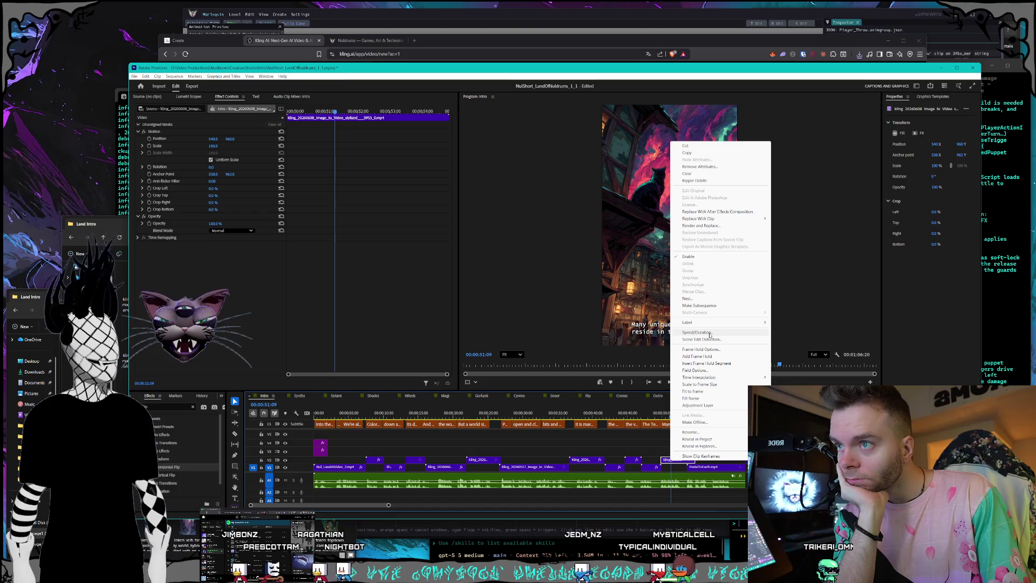
pyautogui.click(710, 335)
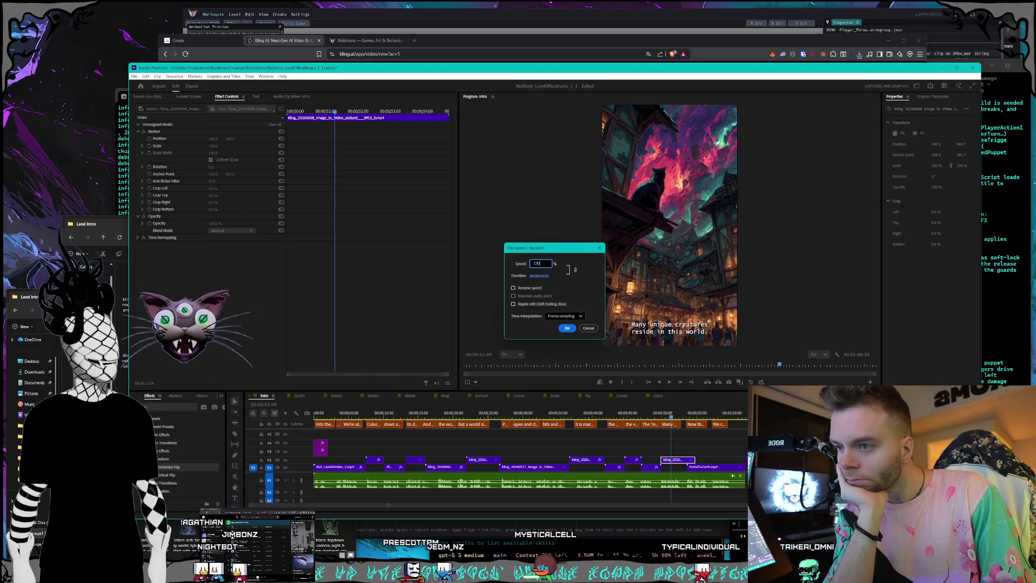
pyautogui.write('120')
pyautogui.press('Return')
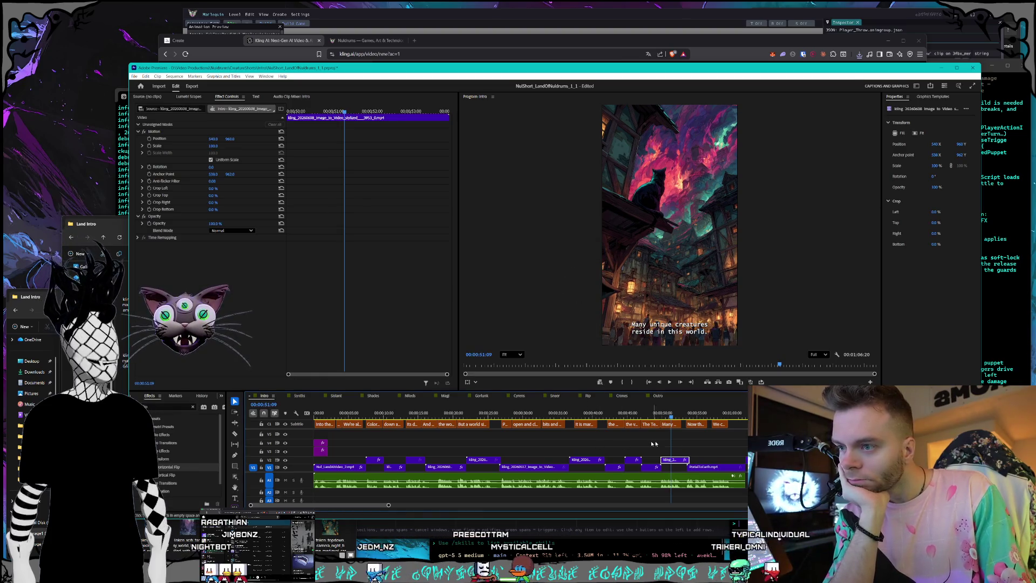
pyautogui.rightClick(672, 459)
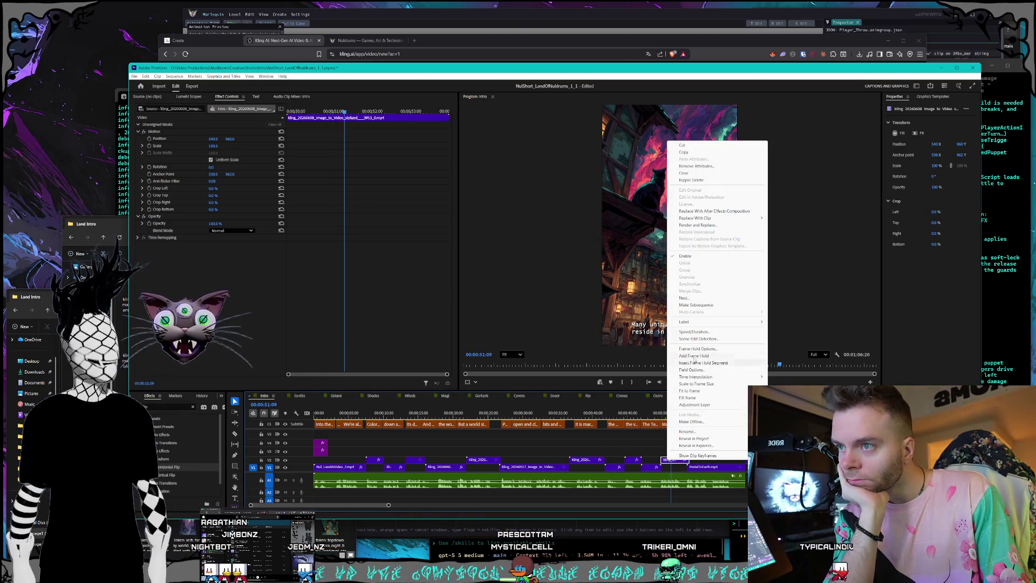
pyautogui.click(696, 332)
pyautogui.write('12')
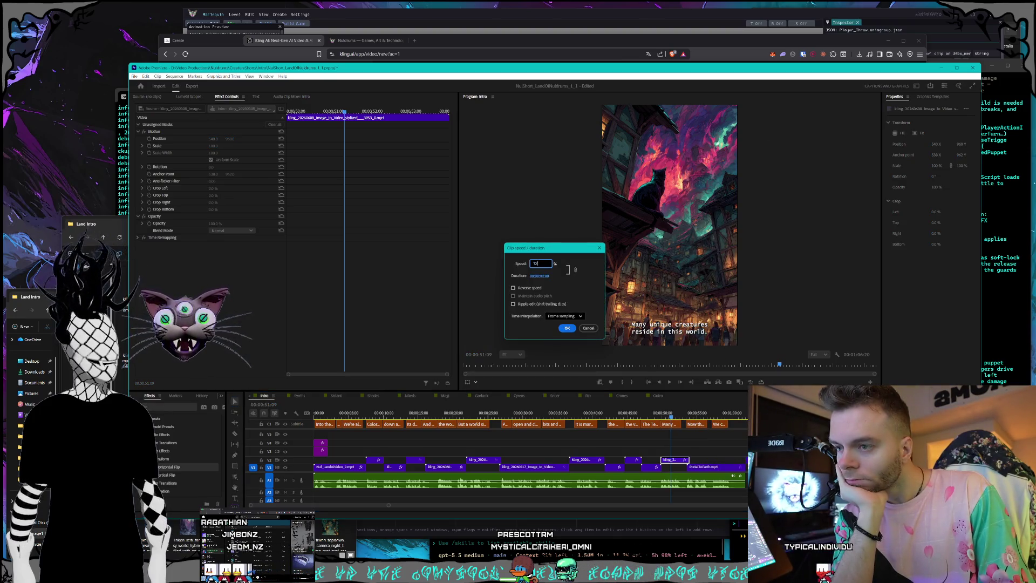
pyautogui.write('5')
pyautogui.press('Return')
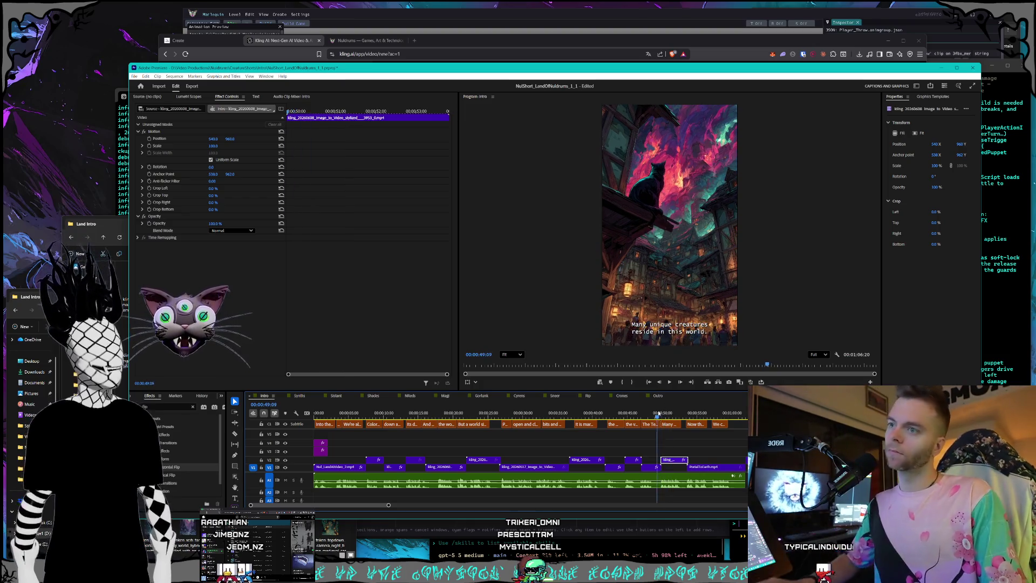
# - Return the playhead to the sequence start and save the project via File > Save
pyautogui.moveTo(682, 413); pyautogui.dragTo(324, 414)
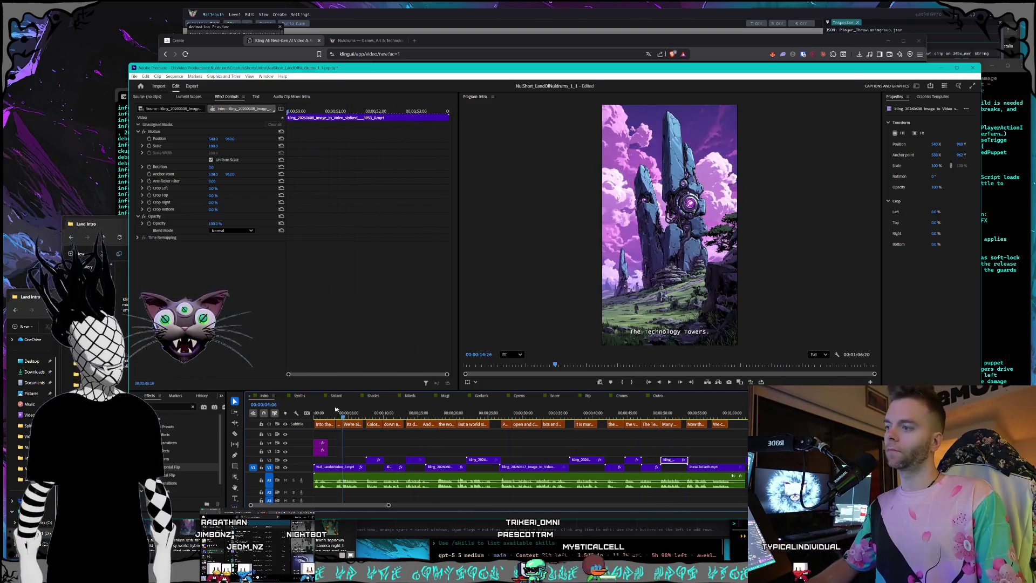
pyautogui.click(135, 76)
pyautogui.click(174, 165)
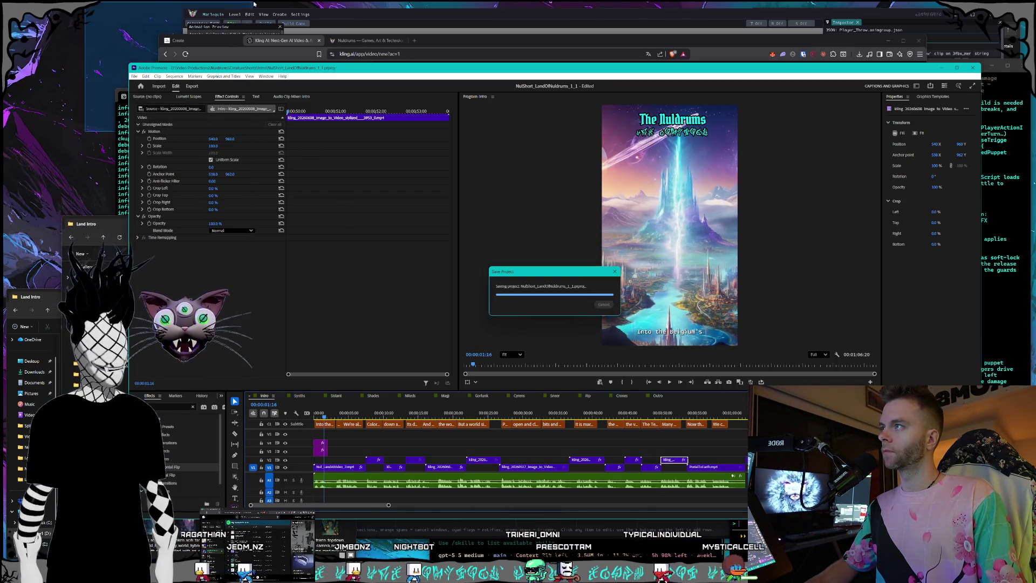
# - Play back the short, nudge a Kling clip on V1 to a new position, and bring up its clip options
pyautogui.click(660, 381)
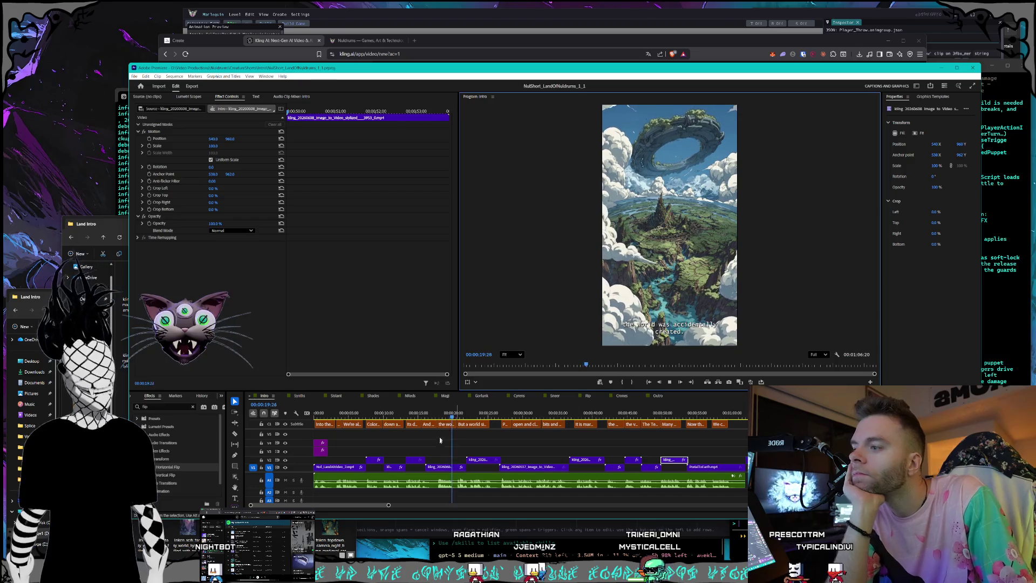
pyautogui.click(456, 468)
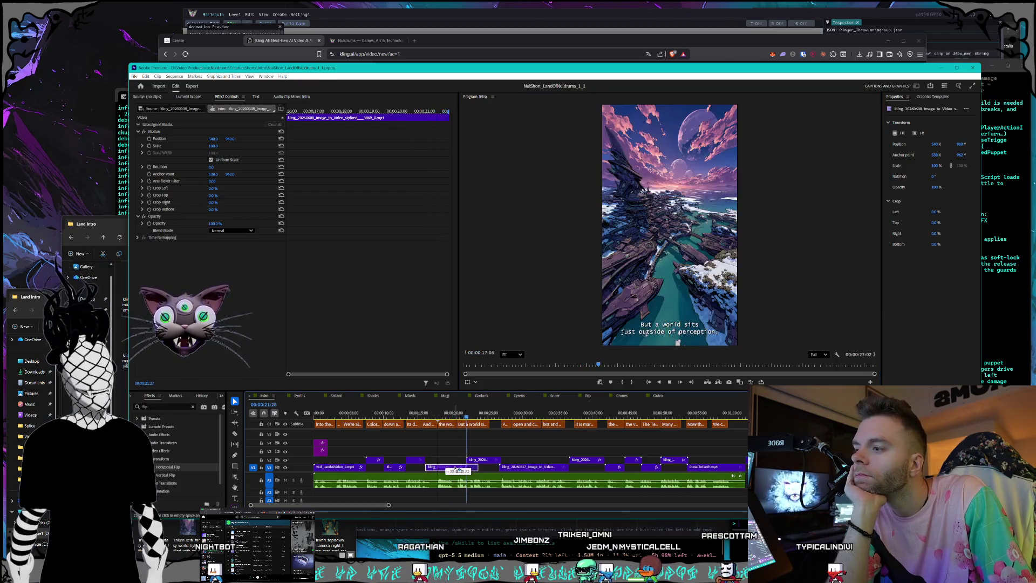
pyautogui.moveTo(456, 470); pyautogui.dragTo(456, 472)
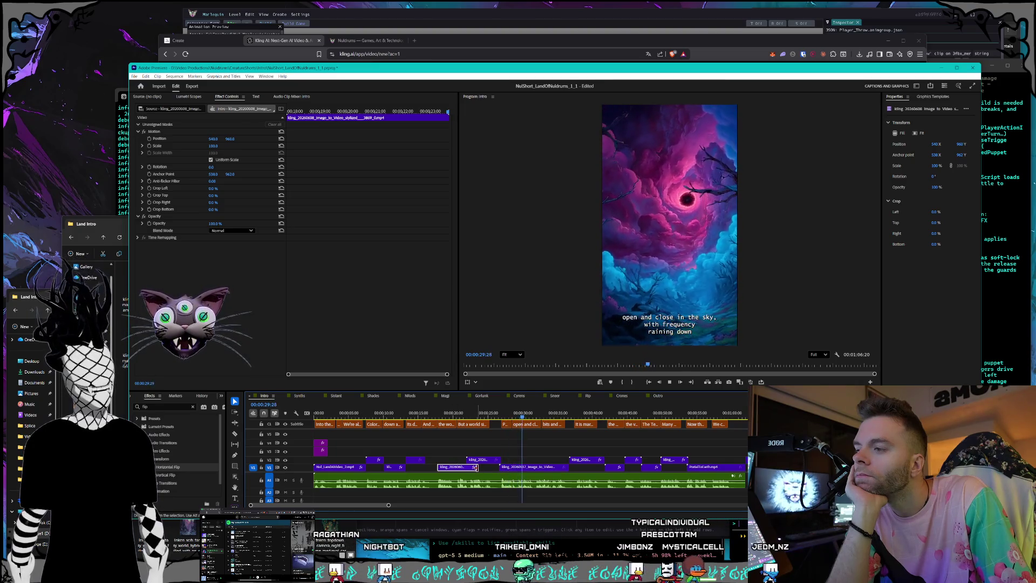
pyautogui.rightClick(465, 352)
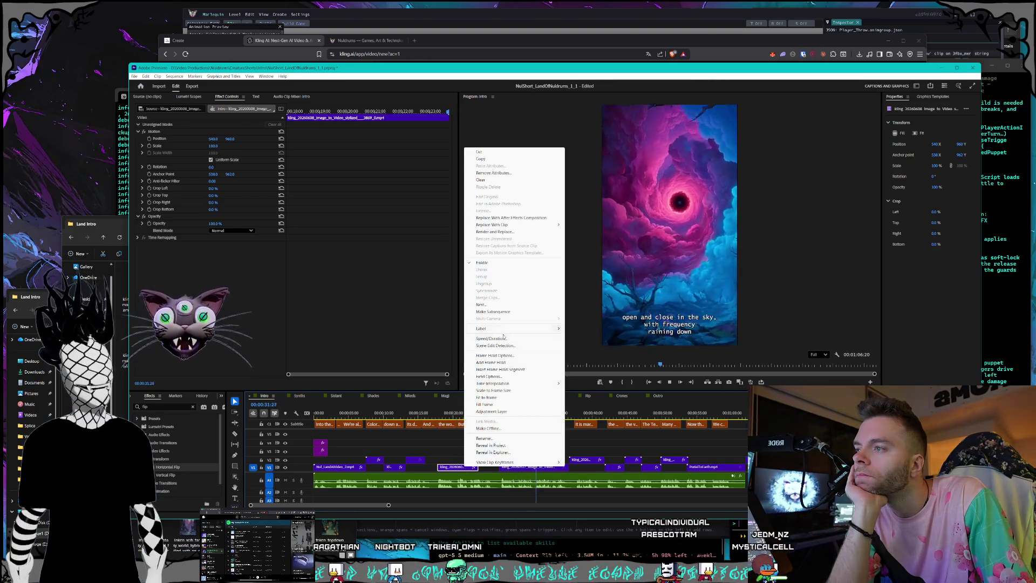
pyautogui.click(515, 350)
pyautogui.write('150')
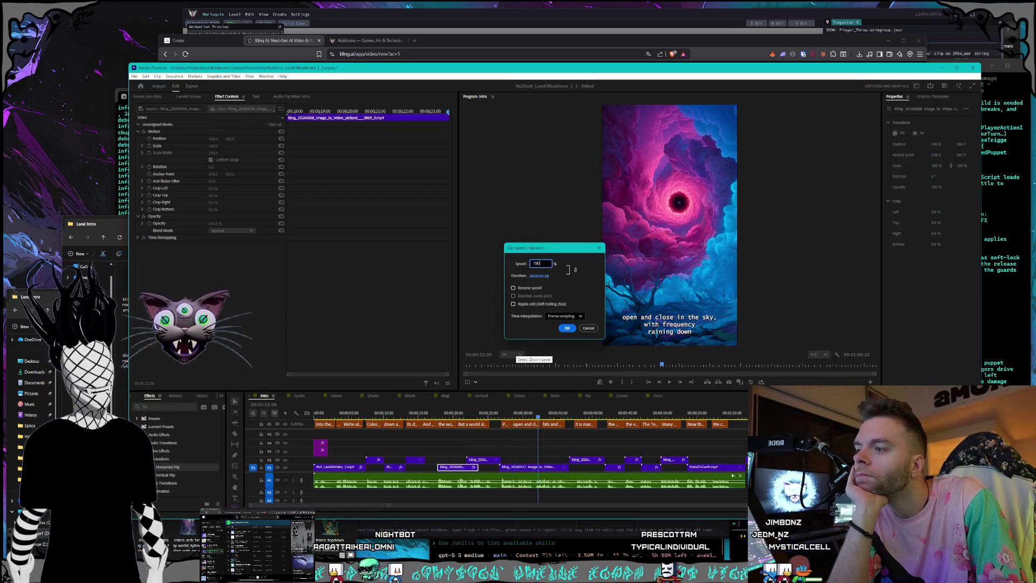
pyautogui.press('Return')
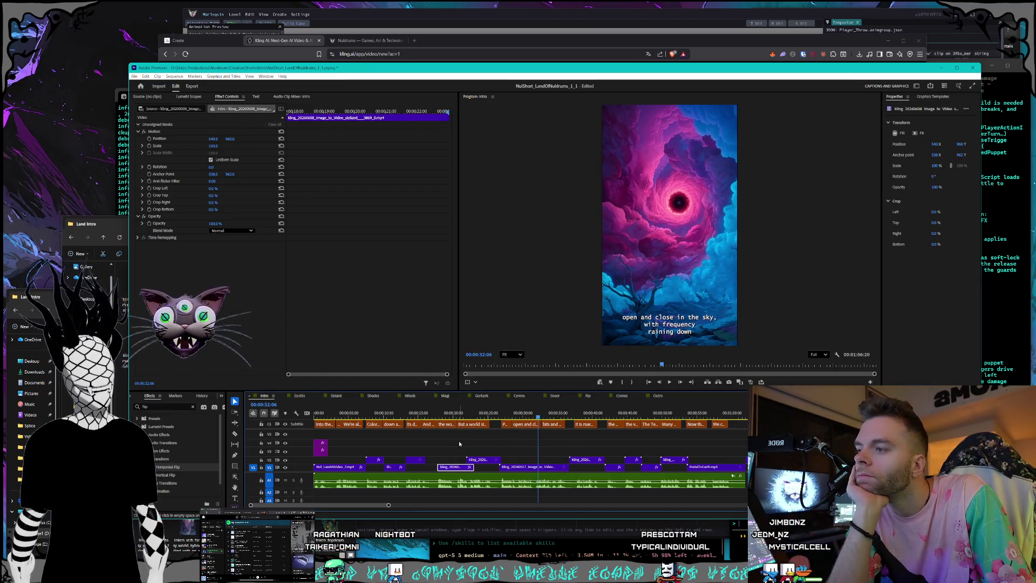
pyautogui.click(458, 444)
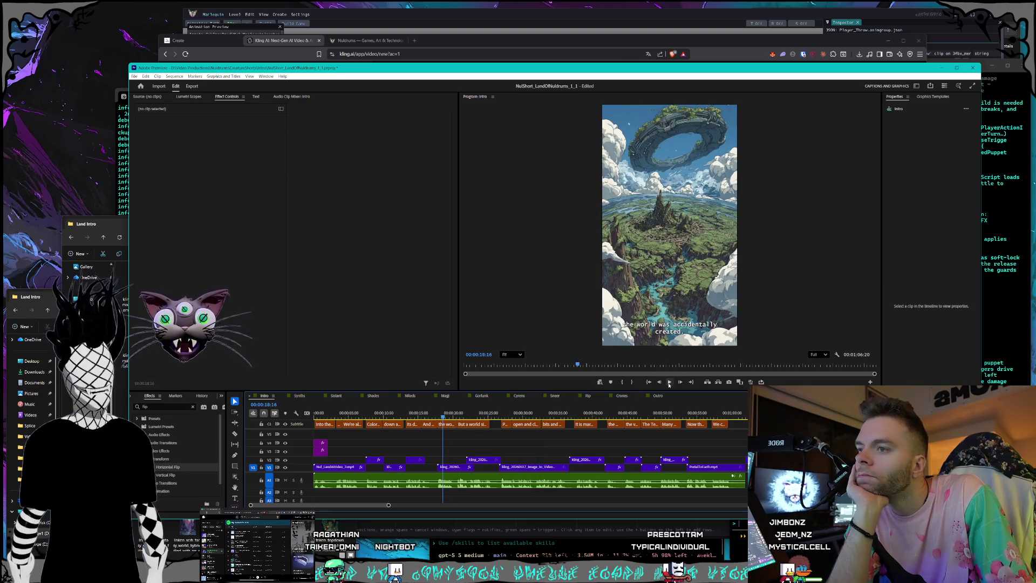
pyautogui.click(668, 383)
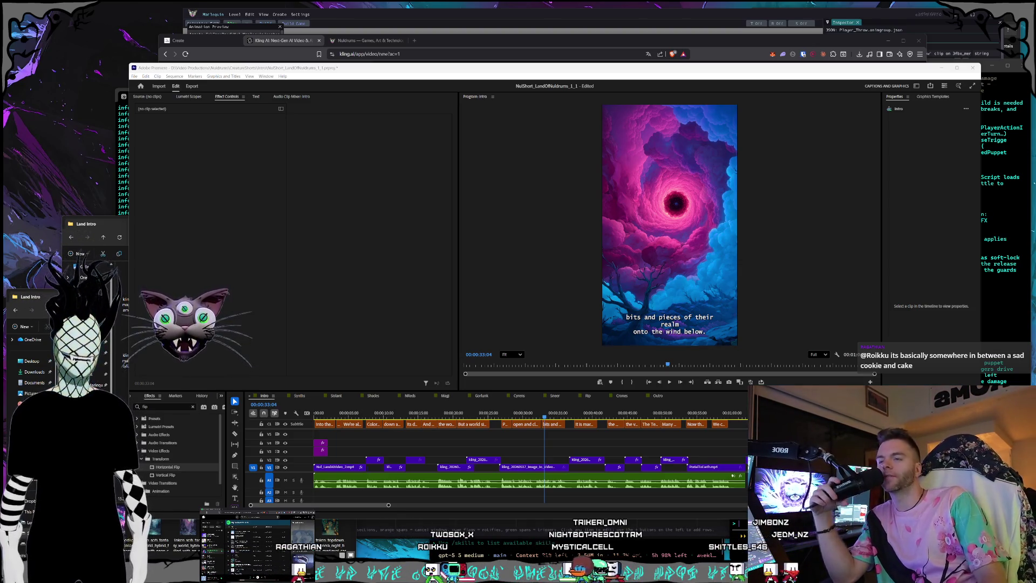
# - Search 'poptart brown sugar cinnamon' in a new tab and open the Albertsons product listing
pyautogui.click(421, 46)
pyautogui.write('po')
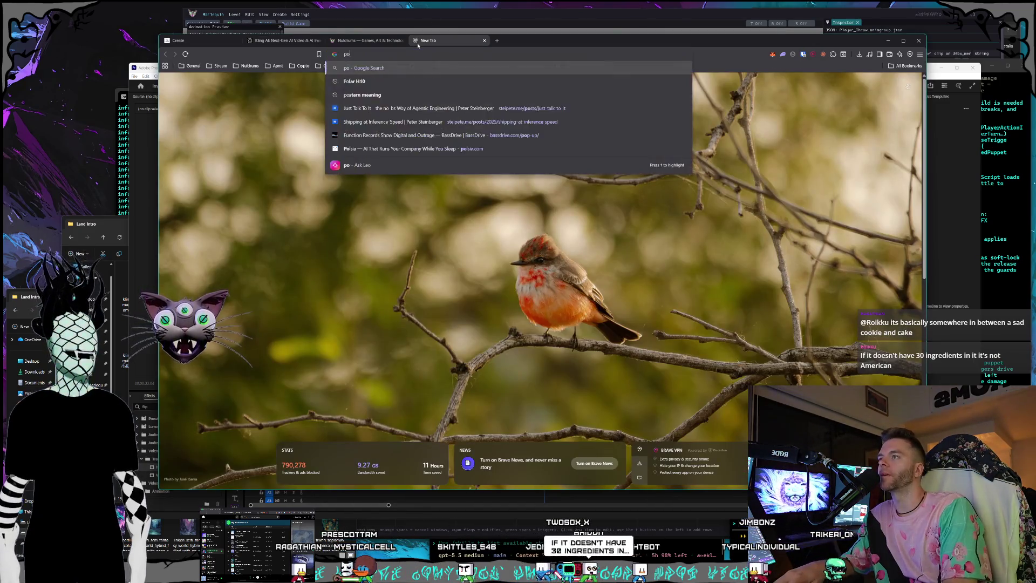
pyautogui.write('ptart')
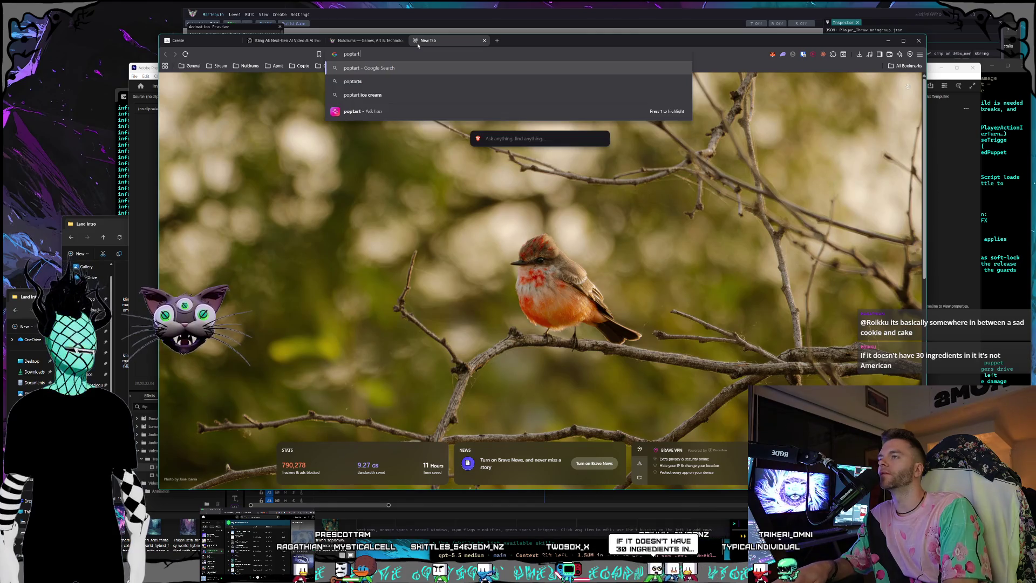
pyautogui.write(' gb')
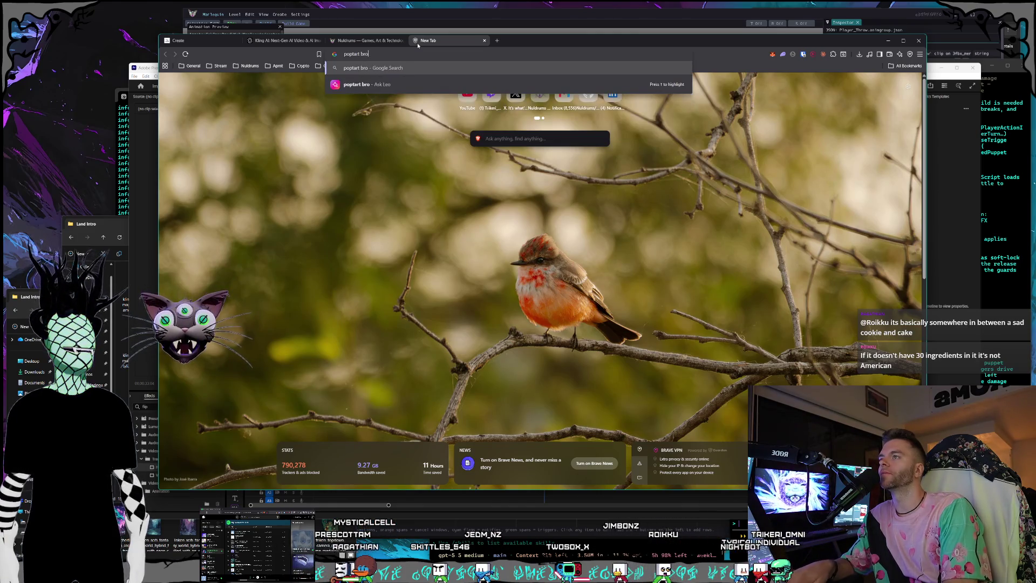
pyautogui.write(' sugar cinnamon')
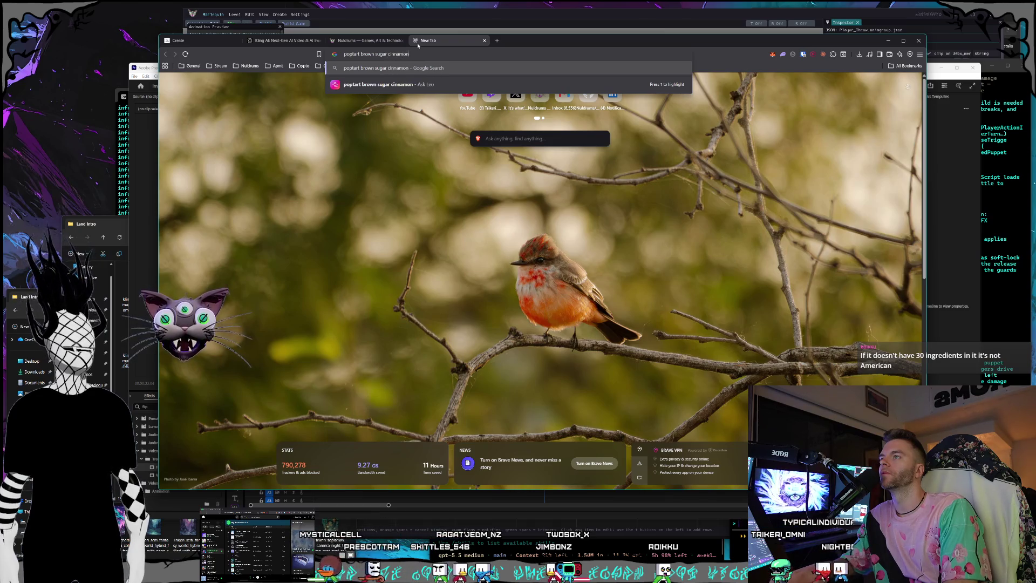
pyautogui.press('Return')
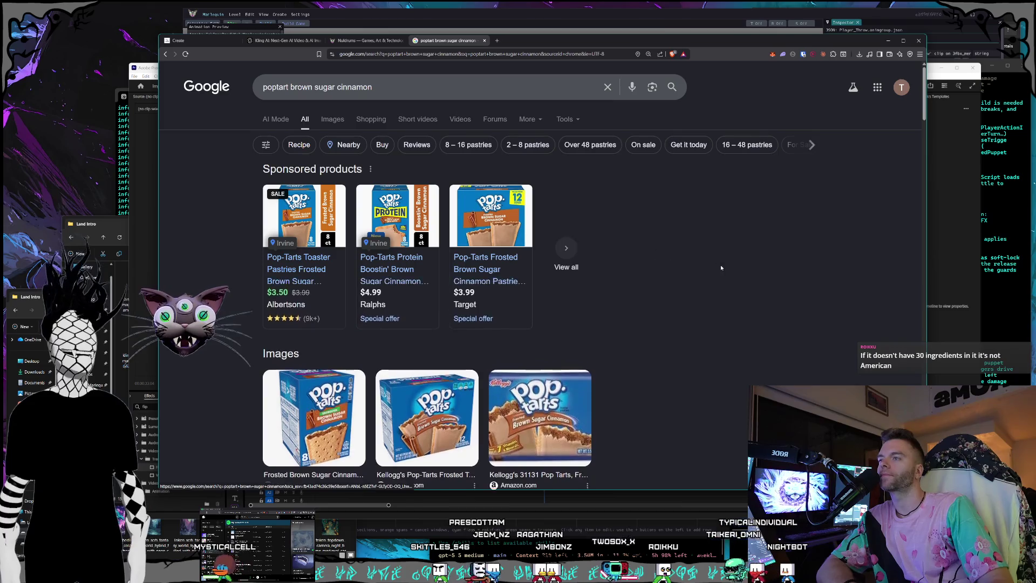
pyautogui.click(290, 213)
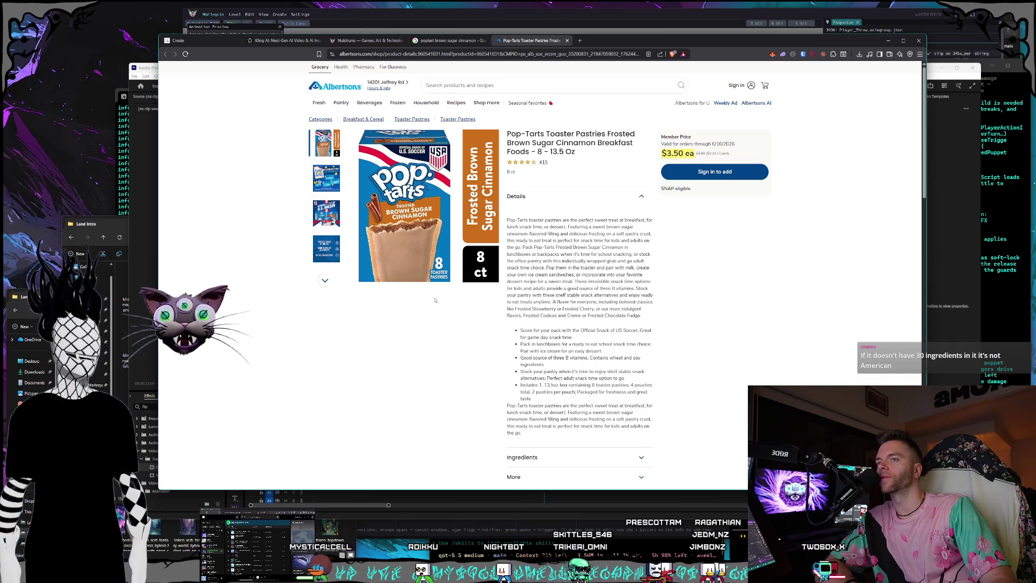
pyautogui.scroll(-2, 503, 297)
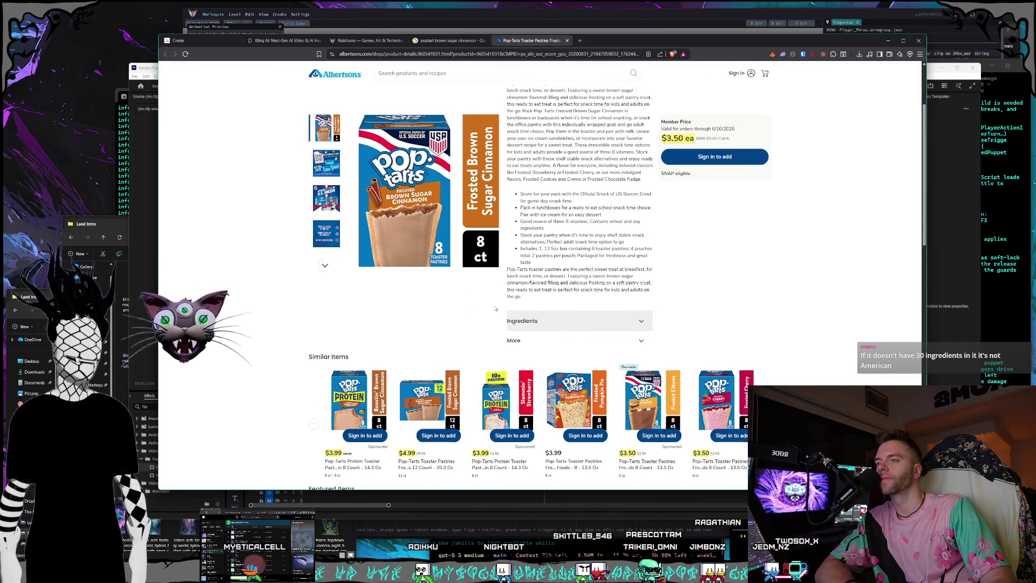
# - Expand the Pop-Tarts ingredients and nutrition details and skim the start of the ingredient list
pyautogui.click(598, 321)
pyautogui.scroll(-3, 640, 329)
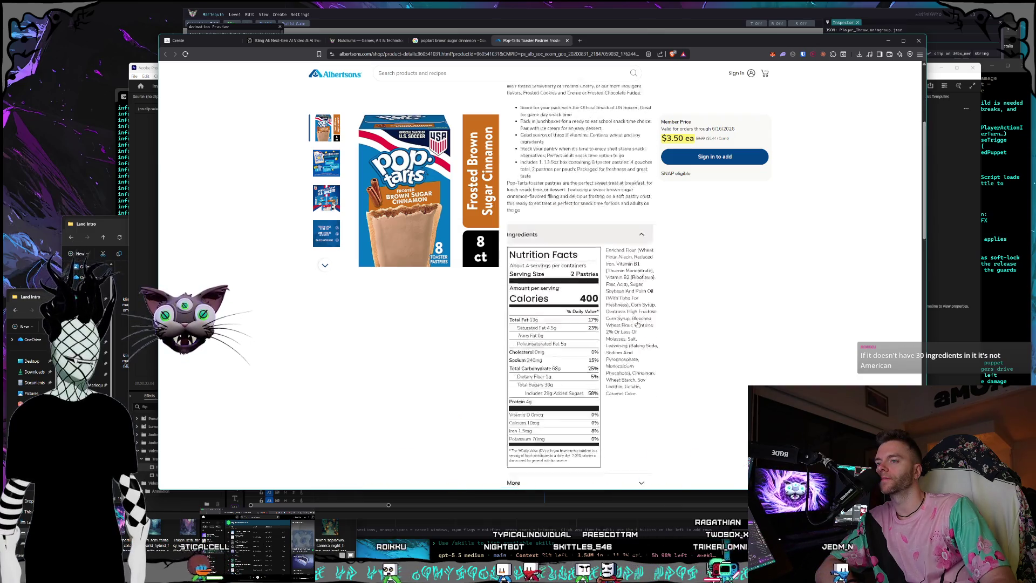
pyautogui.scroll(1, 640, 330)
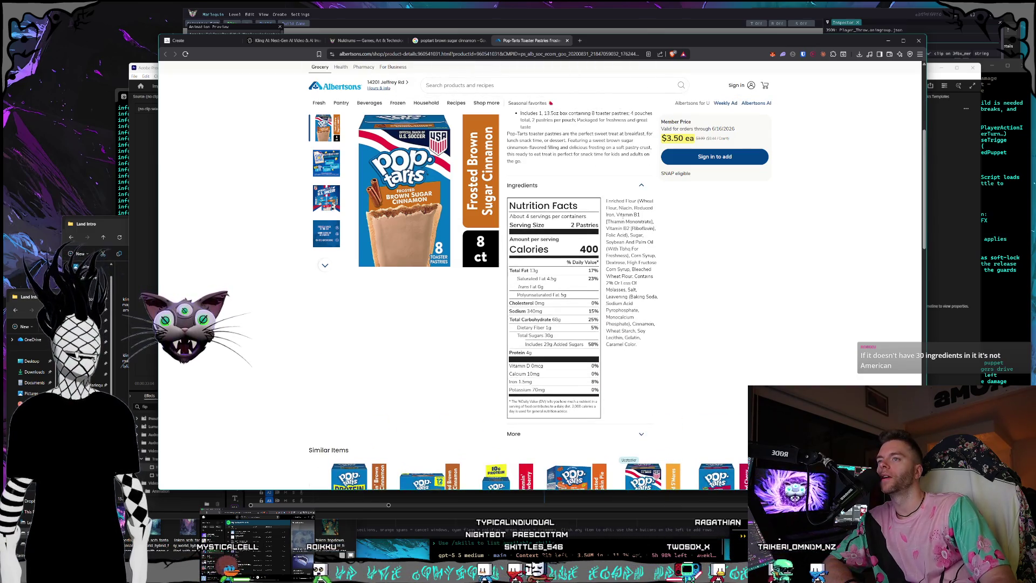
pyautogui.click(653, 221)
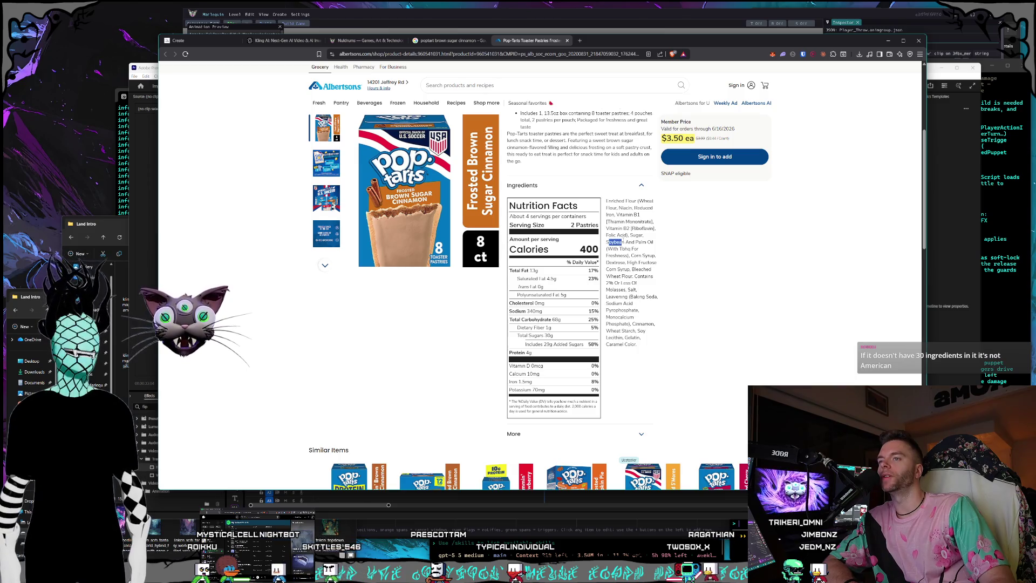
pyautogui.moveTo(606, 199); pyautogui.dragTo(625, 242)
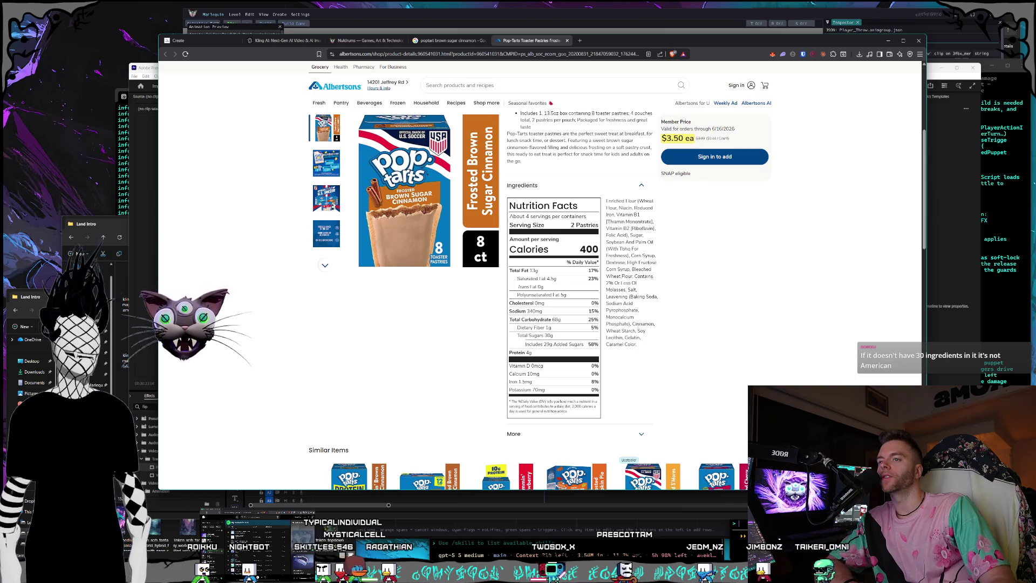
pyautogui.moveTo(632, 323); pyautogui.dragTo(637, 330)
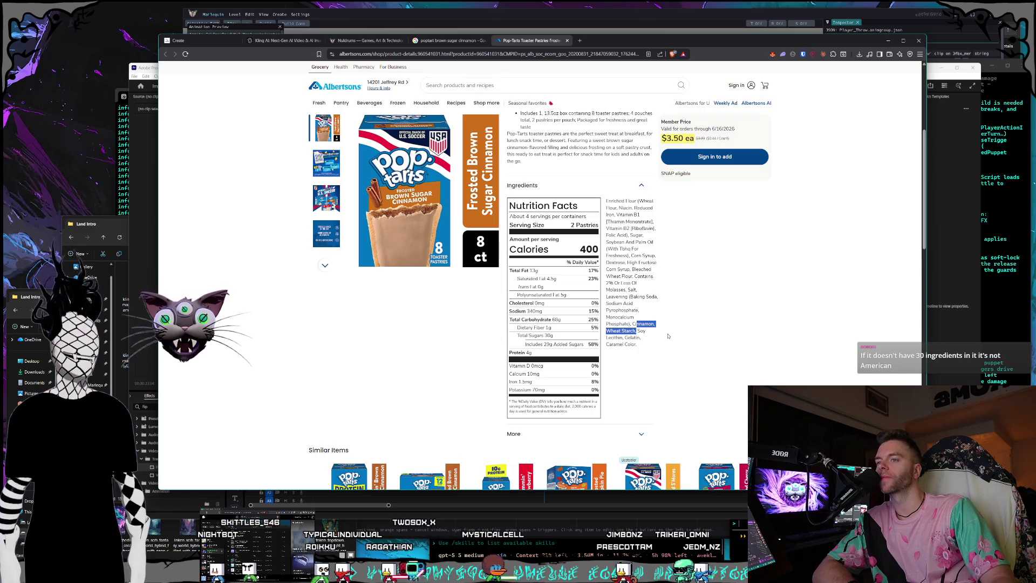
pyautogui.click(665, 334)
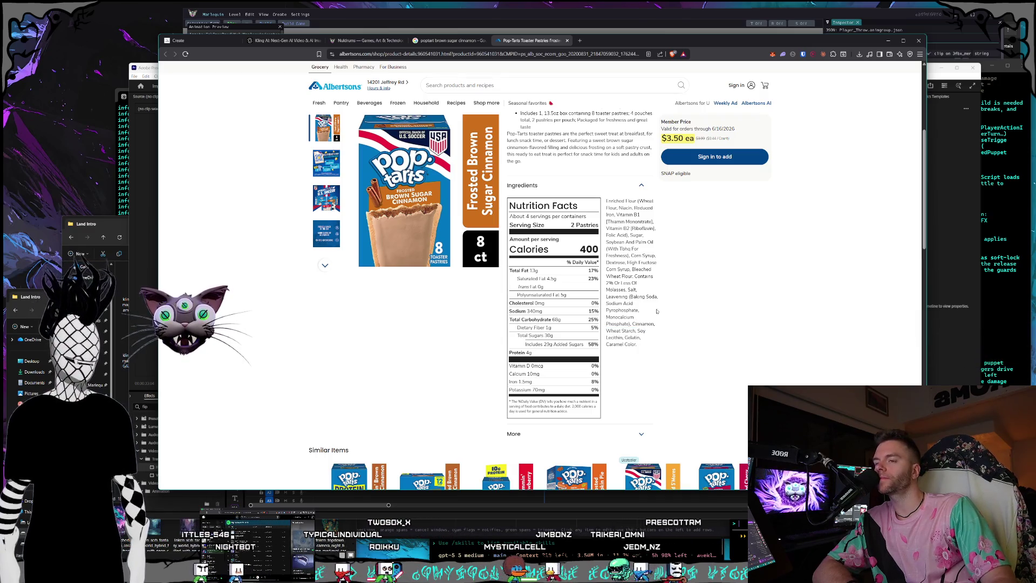
# - Highlight 'Caramel Color' at the end of the ingredient list, then leave the product page
pyautogui.moveTo(666, 335); pyautogui.dragTo(633, 269)
pyautogui.click(634, 269)
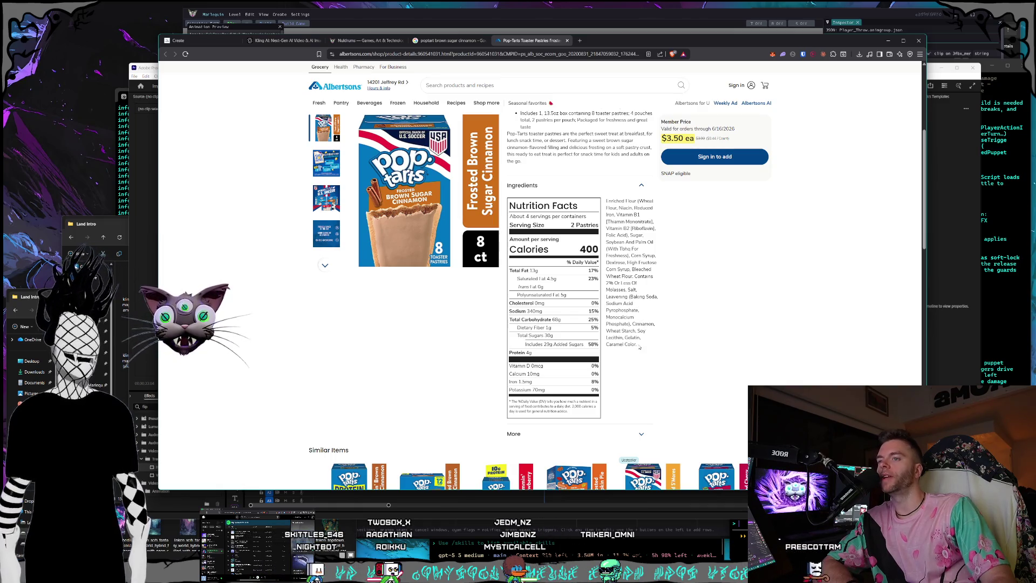
pyautogui.tripleClick(606, 346)
pyautogui.click(607, 341)
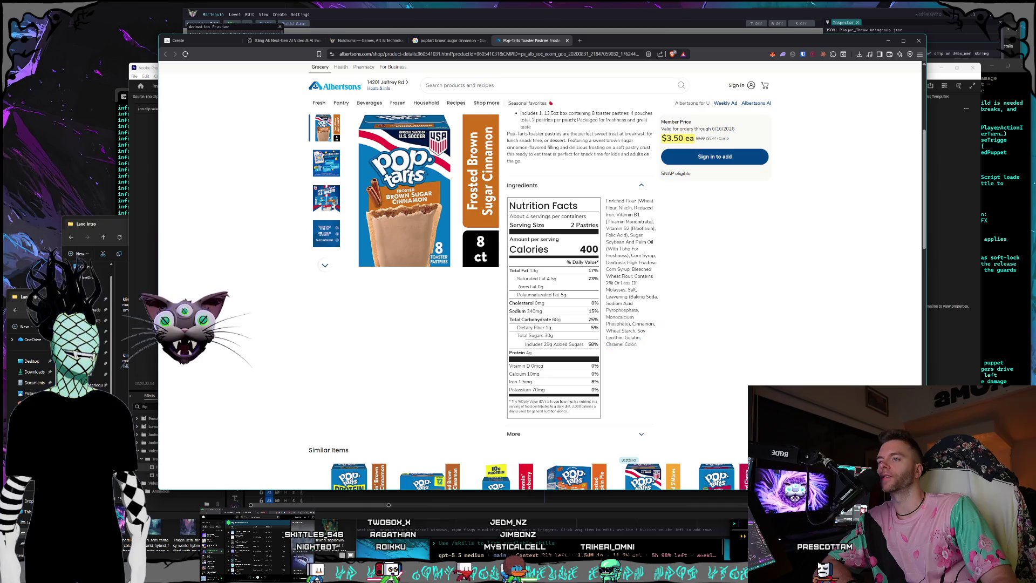
pyautogui.moveTo(645, 347); pyautogui.dragTo(610, 345)
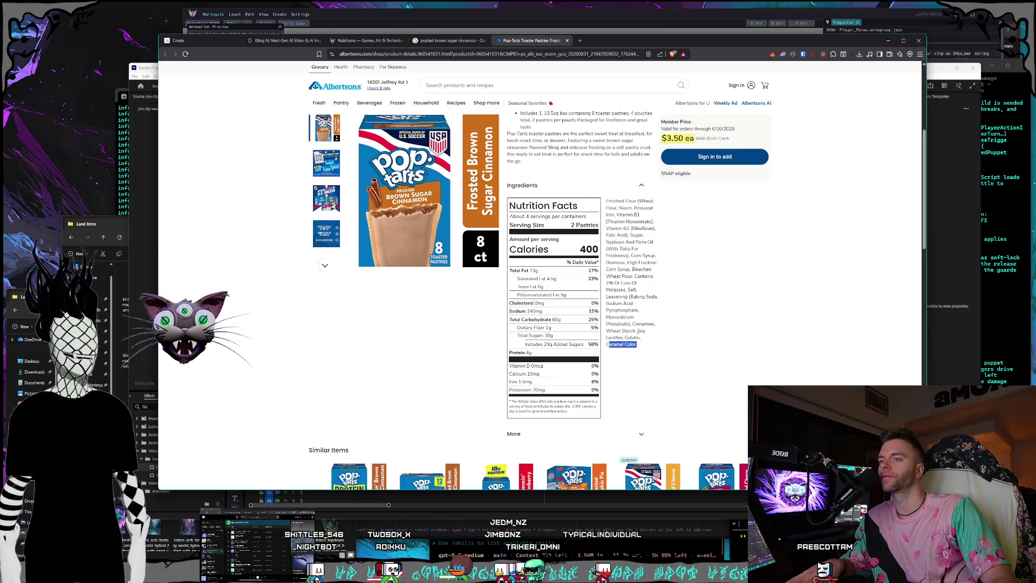
pyautogui.click(624, 345)
pyautogui.moveTo(606, 345); pyautogui.dragTo(638, 345)
pyautogui.hotkey('ctrl', 'c')
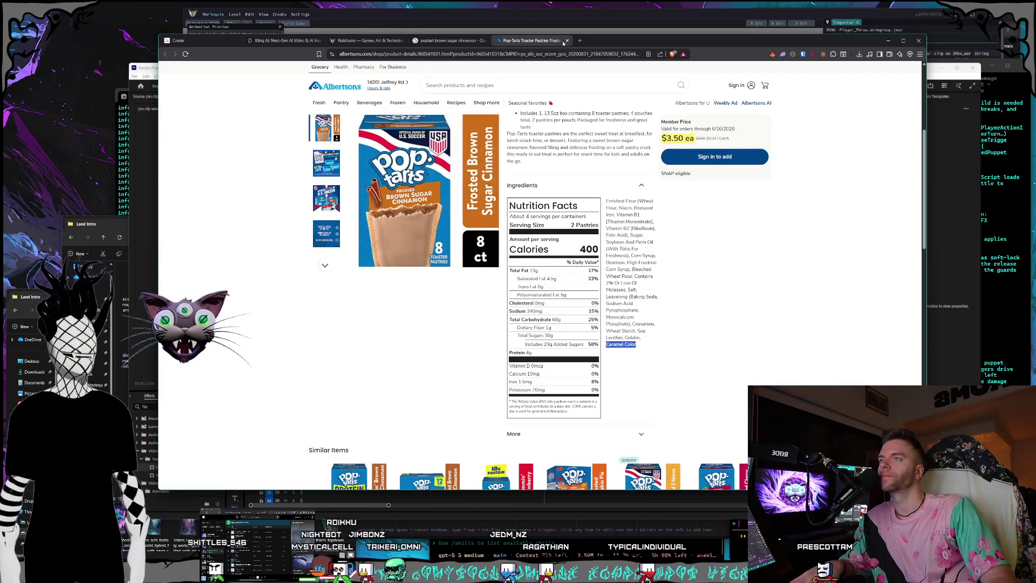
pyautogui.click(566, 40)
# - Search Google for 'what is in caramel color as a food dye' and expand the Red 40 comparison answer
pyautogui.hotkey('ctrl', 't')
pyautogui.hotkey('ctrl', 'v')
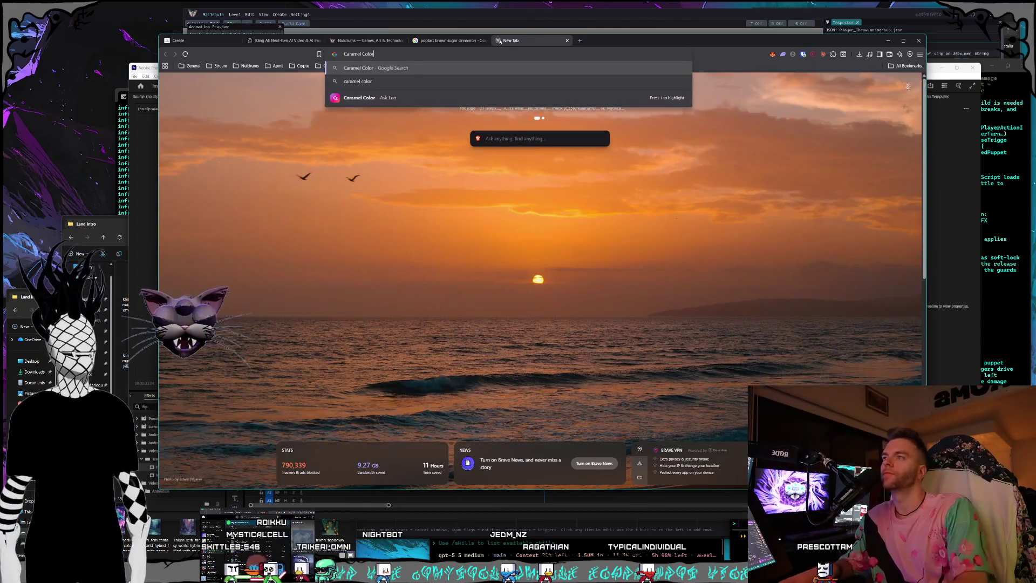
pyautogui.write('what is in')
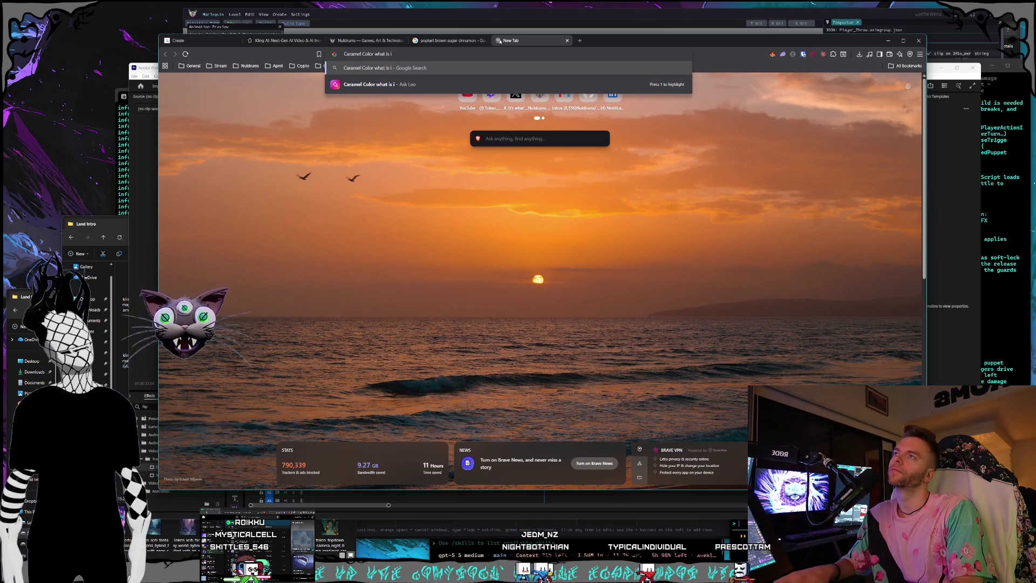
pyautogui.hotkey('ctrl', 'a')
pyautogui.press('BackSpace')
pyautogui.write('what is ')
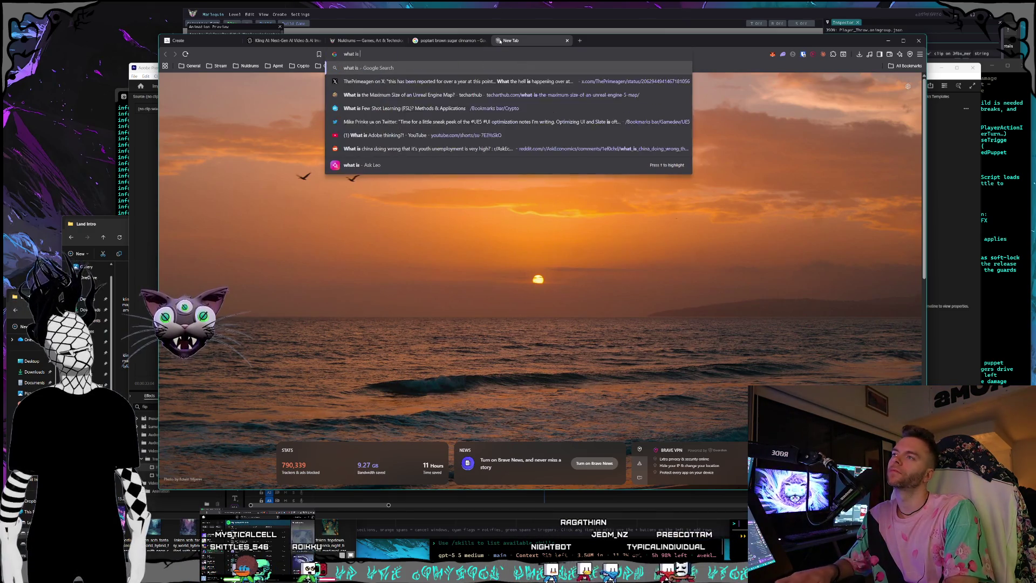
pyautogui.write('in caramel color as a food dye')
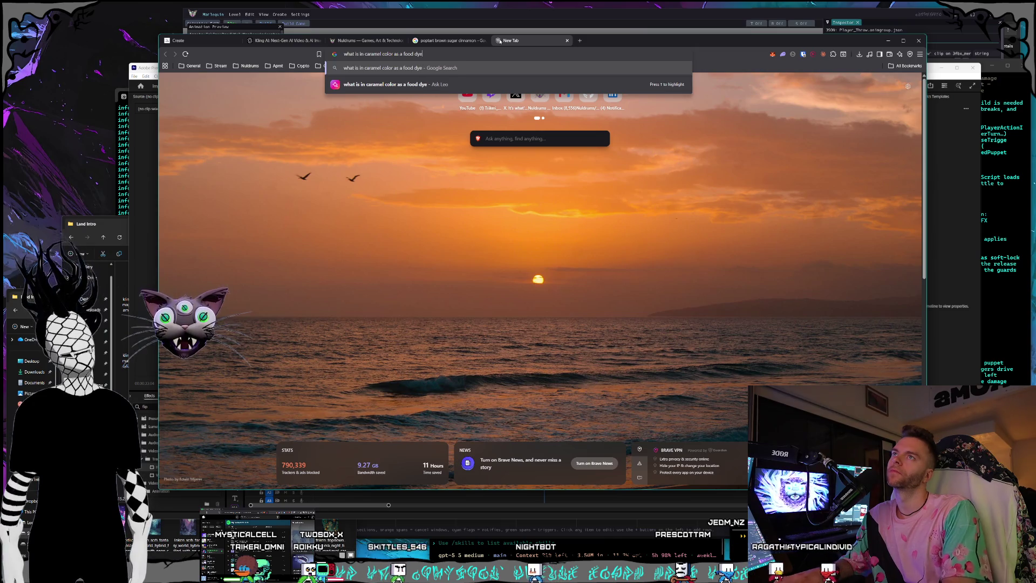
pyautogui.press('Return')
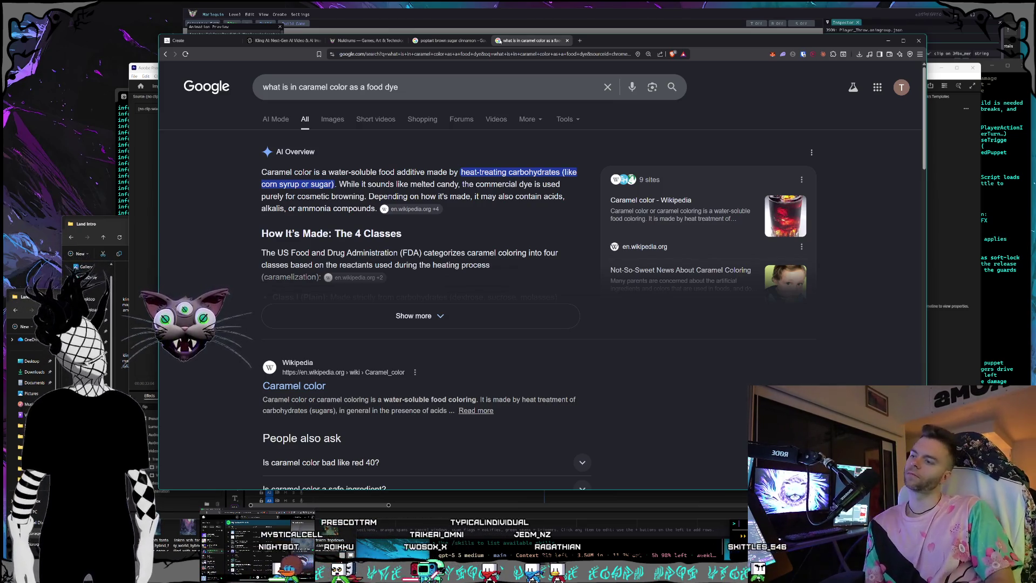
pyautogui.scroll(-1, 554, 328)
pyautogui.scroll(-2, 555, 328)
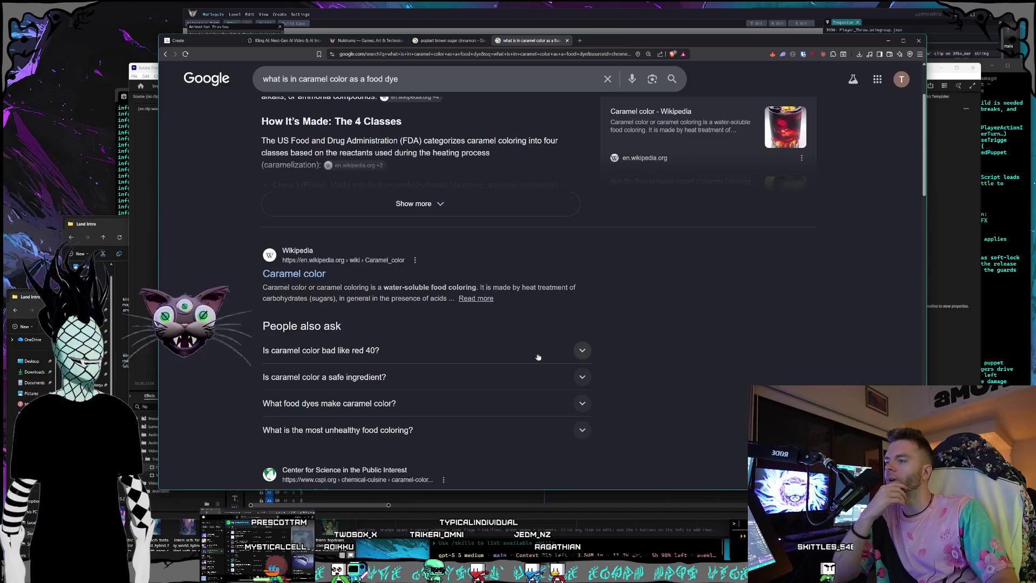
pyautogui.click(583, 350)
pyautogui.scroll(-1, 647, 341)
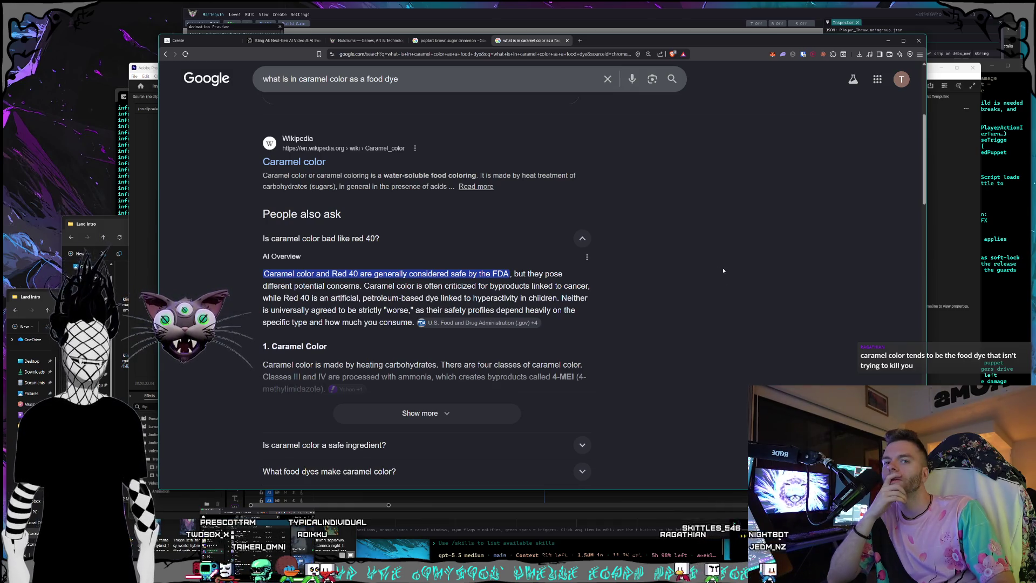
pyautogui.scroll(1, 720, 264)
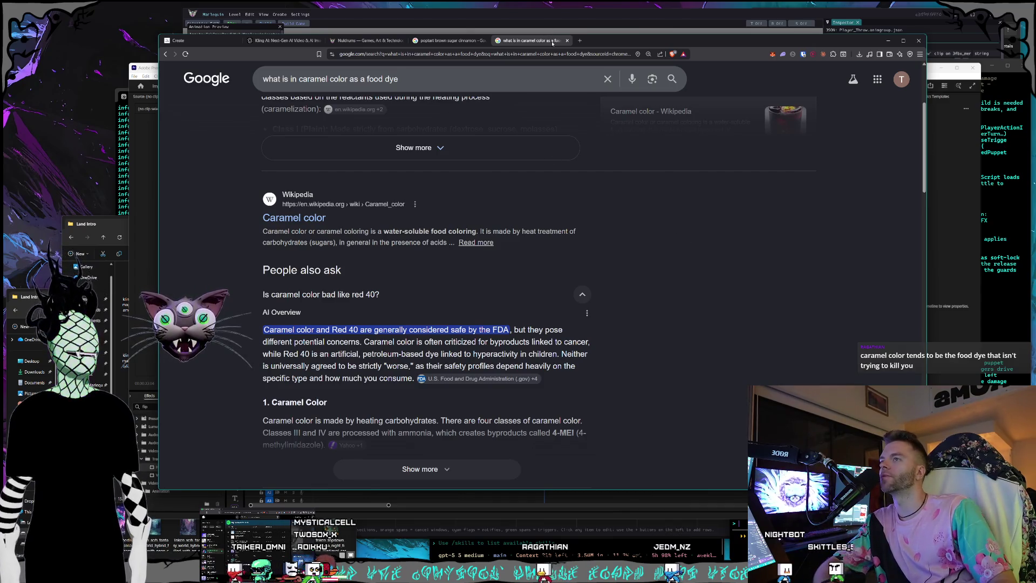
# - Close the caramel color and Pop-Tart search tabs, revealing the Nuldrums about page
pyautogui.click(567, 40)
pyautogui.click(483, 41)
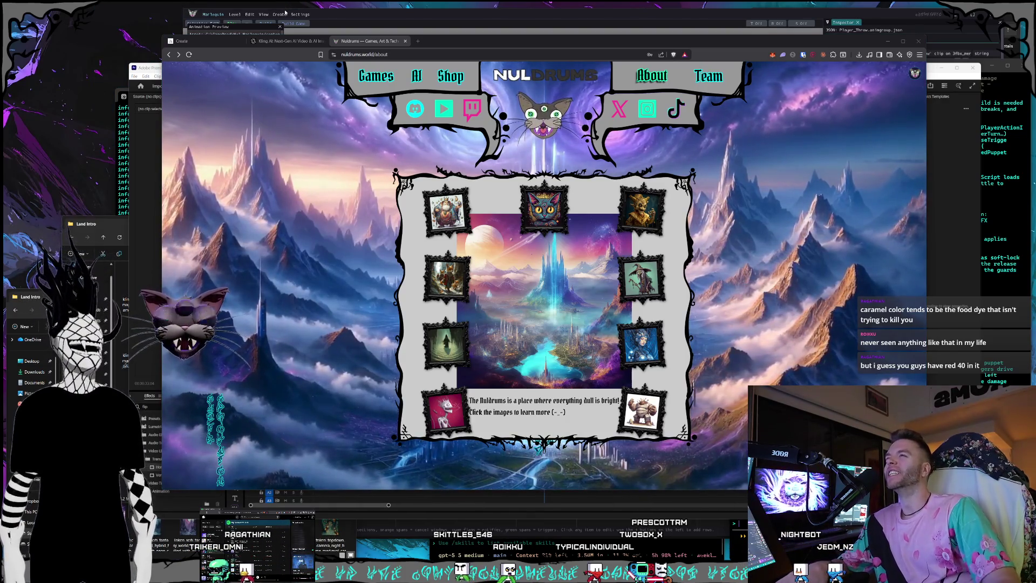
# - Return to the Premiere Pro shorts project and park the playhead near the 16-second mark
pyautogui.click(486, 41)
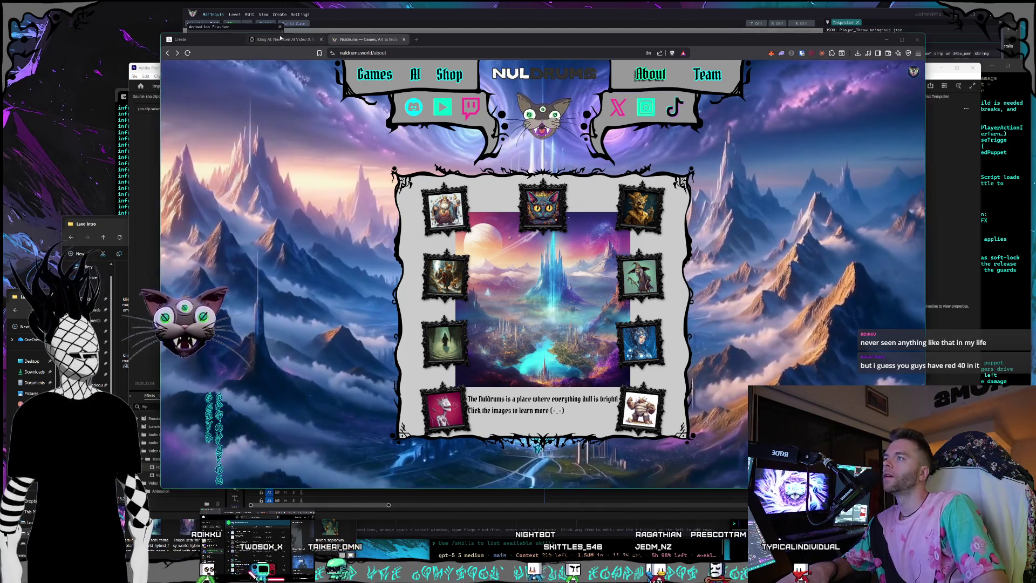
pyautogui.hotkey('ctrl', 'shift', 'Tab')
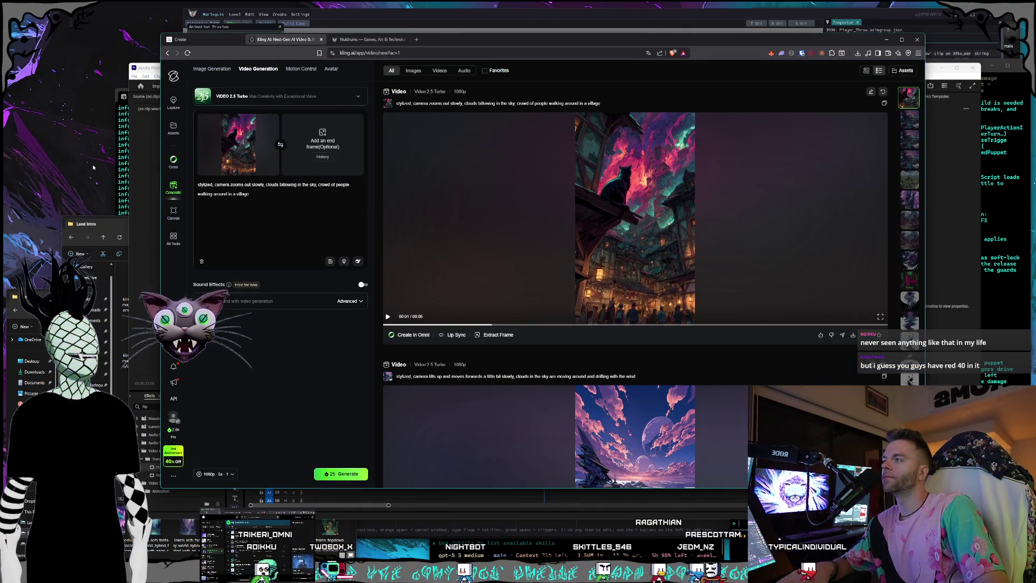
pyautogui.click(148, 73)
pyautogui.click(427, 415)
pyautogui.moveTo(426, 423); pyautogui.dragTo(421, 424)
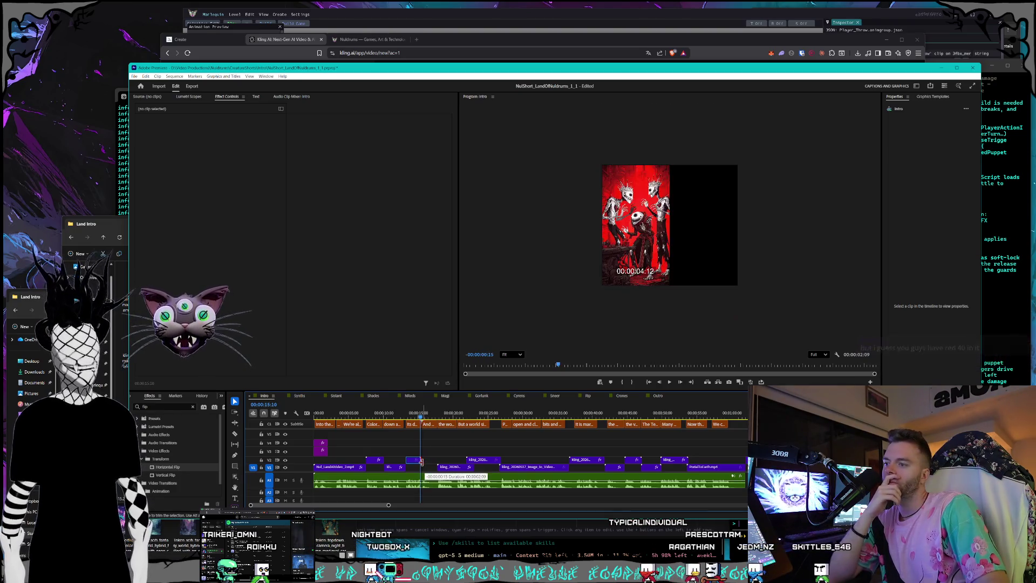
# - Save the Land of Nuldrums project and play the Intro sequence from the beginning
pyautogui.moveTo(422, 423)
pyautogui.mouseDown()
pyautogui.moveTo(527, 424)
pyautogui.moveTo(511, 418)
pyautogui.mouseUp()
pyautogui.click(135, 76)
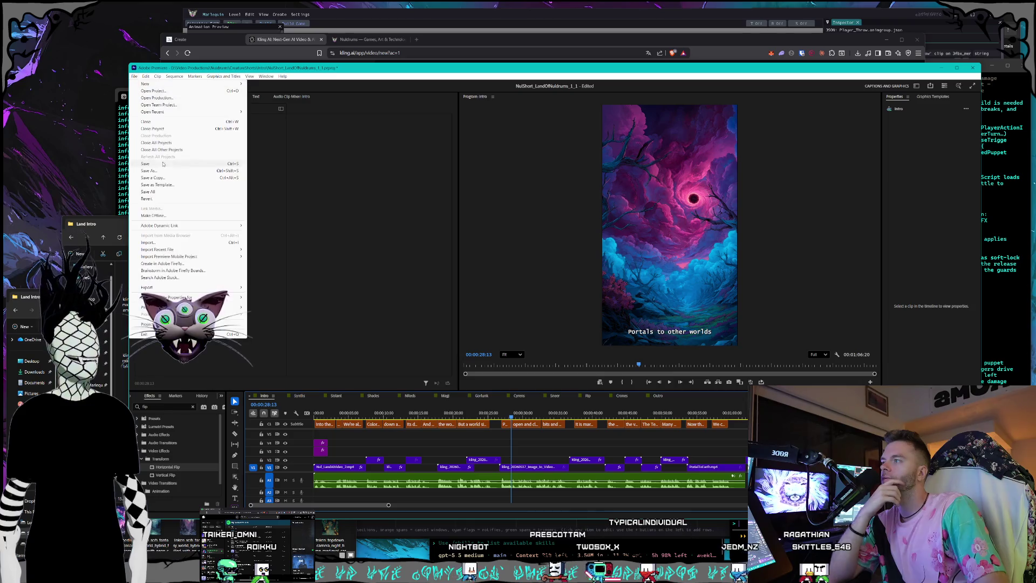
pyautogui.click(154, 151)
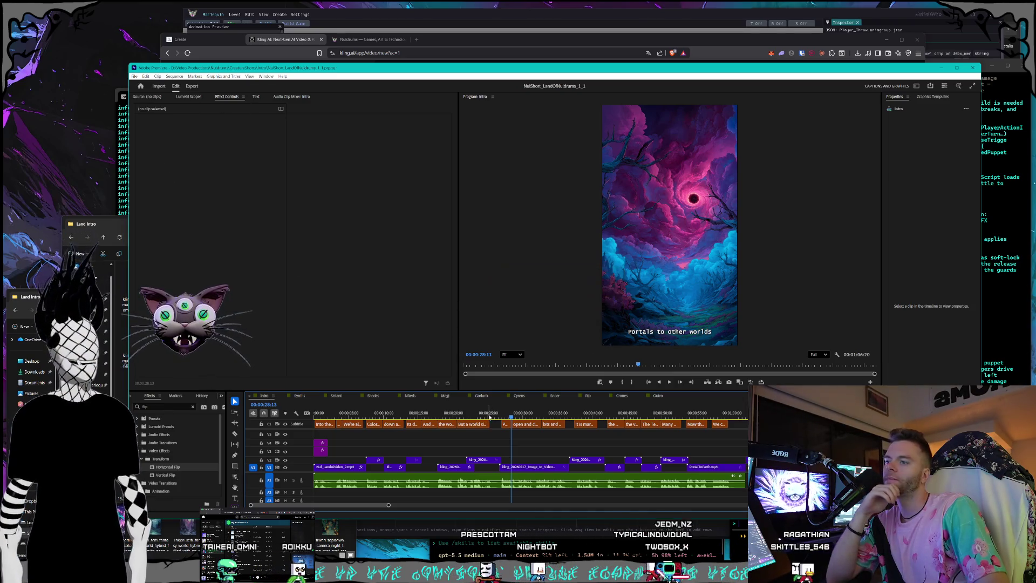
pyautogui.click(648, 381)
pyautogui.click(673, 386)
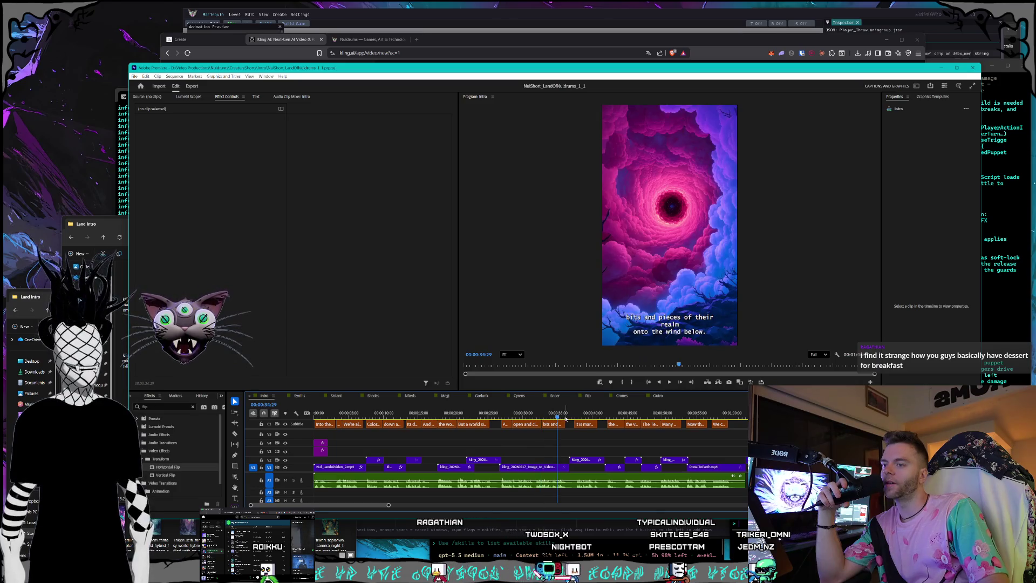
# - Scrub the Intro timeline through the portal, valley and pink vortex shots to the floating island
pyautogui.click(583, 460)
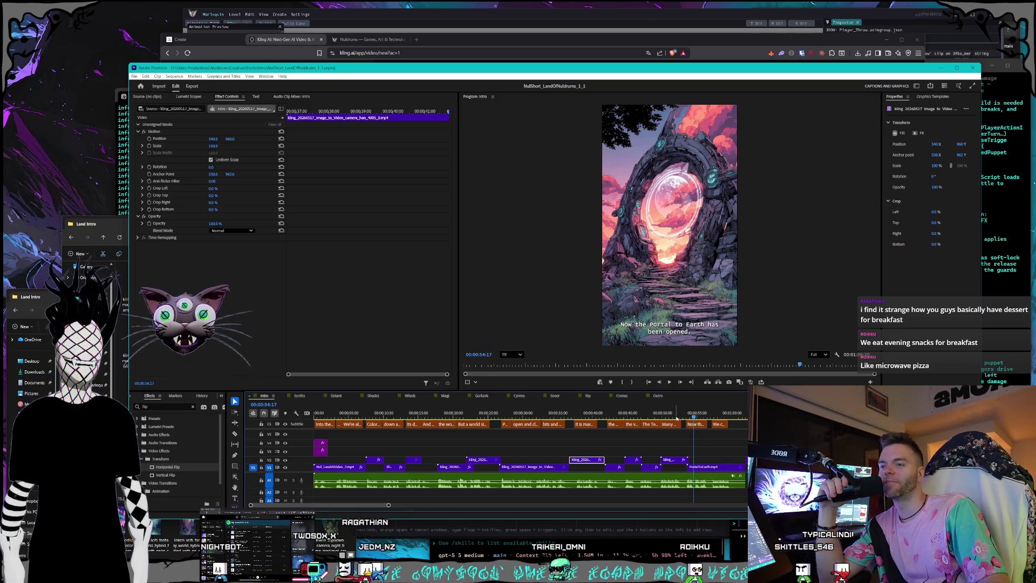
pyautogui.press('Up')
pyautogui.press('Up')
pyautogui.press('Up')
pyautogui.moveTo(661, 422); pyautogui.dragTo(744, 422)
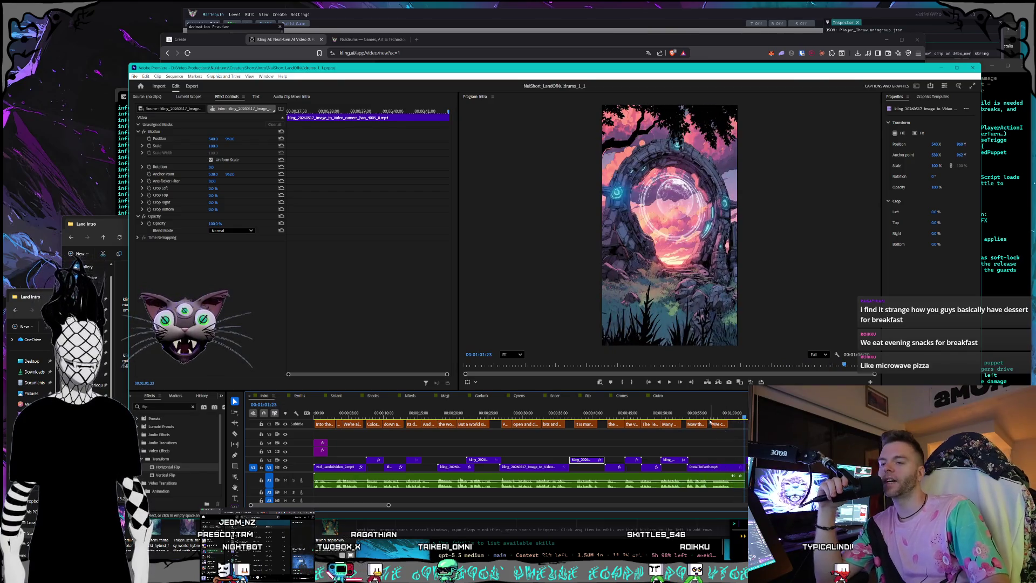
pyautogui.moveTo(701, 415); pyautogui.dragTo(638, 425)
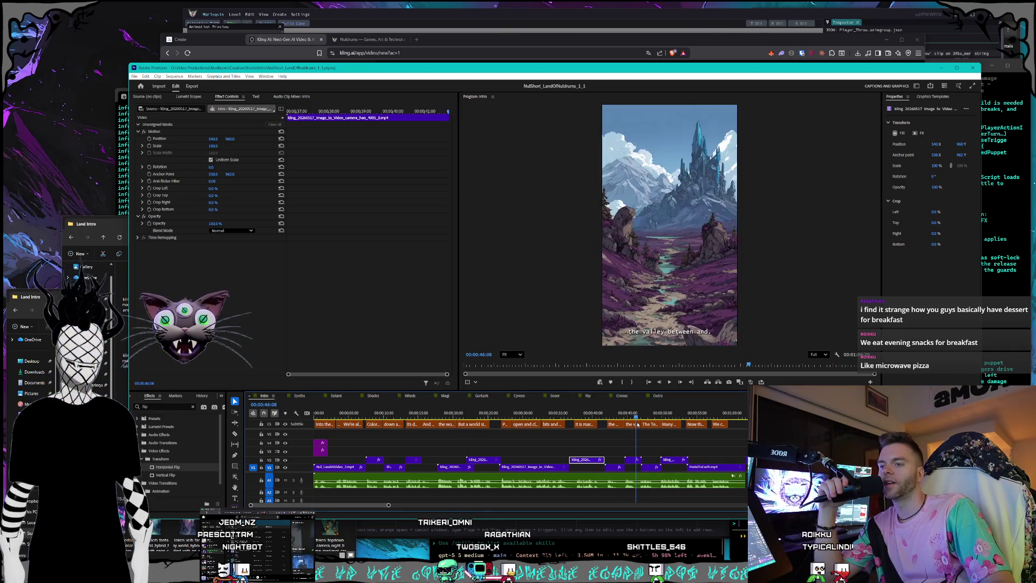
pyautogui.moveTo(637, 425); pyautogui.dragTo(449, 423)
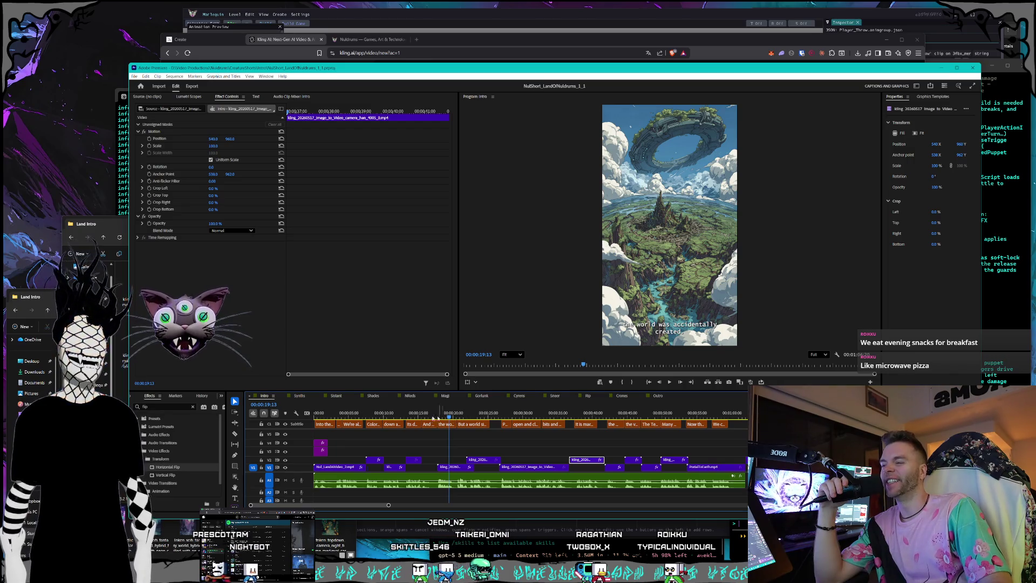
pyautogui.click(301, 396)
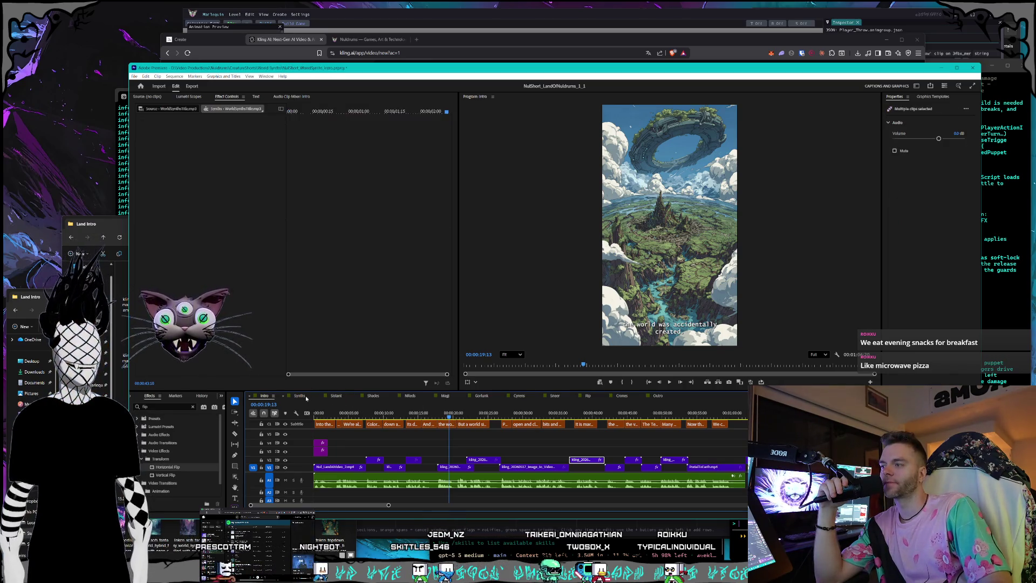
# - Scrub the Synths short to the galaxy-sphere frame, then the Sistant short to about 16 seconds
pyautogui.moveTo(420, 414); pyautogui.dragTo(446, 414)
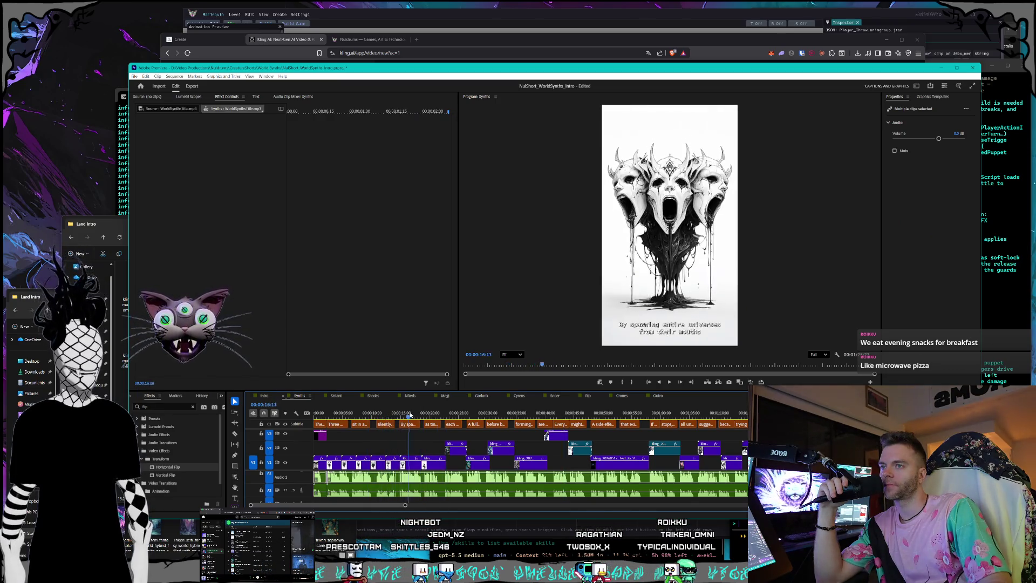
pyautogui.moveTo(449, 414)
pyautogui.mouseDown()
pyautogui.moveTo(620, 422)
pyautogui.moveTo(744, 444)
pyautogui.moveTo(374, 409)
pyautogui.moveTo(410, 403)
pyautogui.mouseUp()
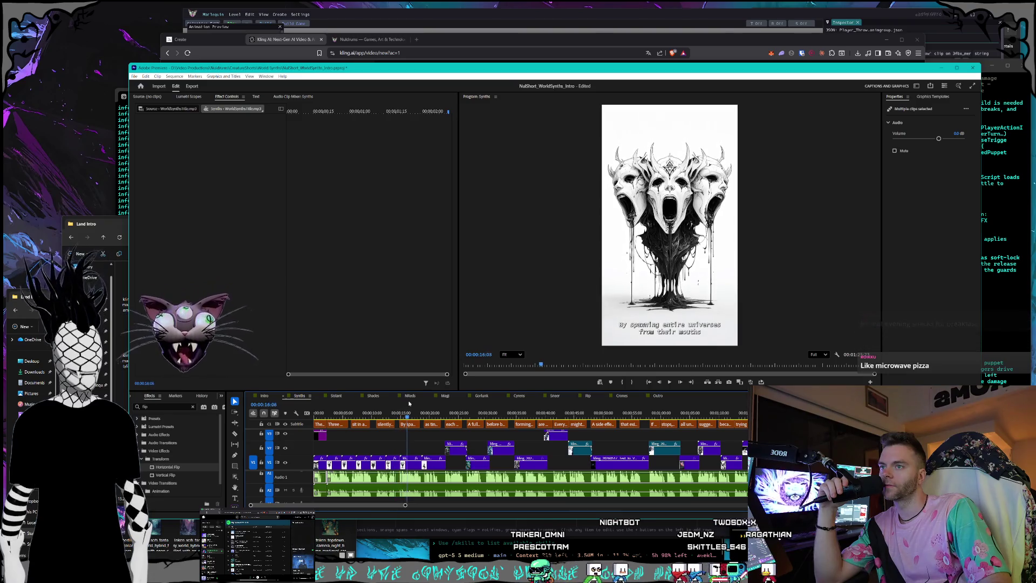
pyautogui.click(336, 396)
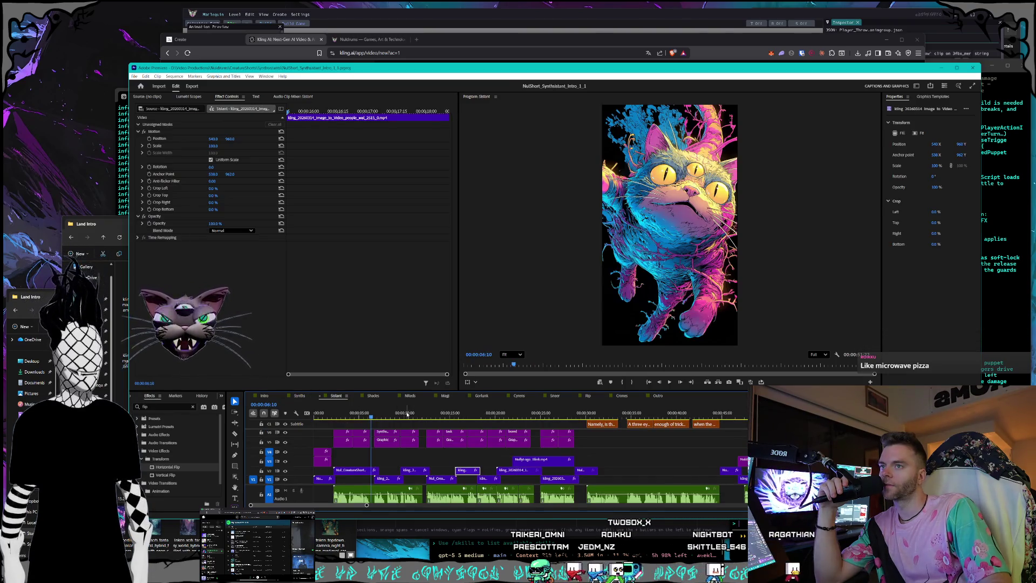
pyautogui.moveTo(373, 410); pyautogui.dragTo(609, 422)
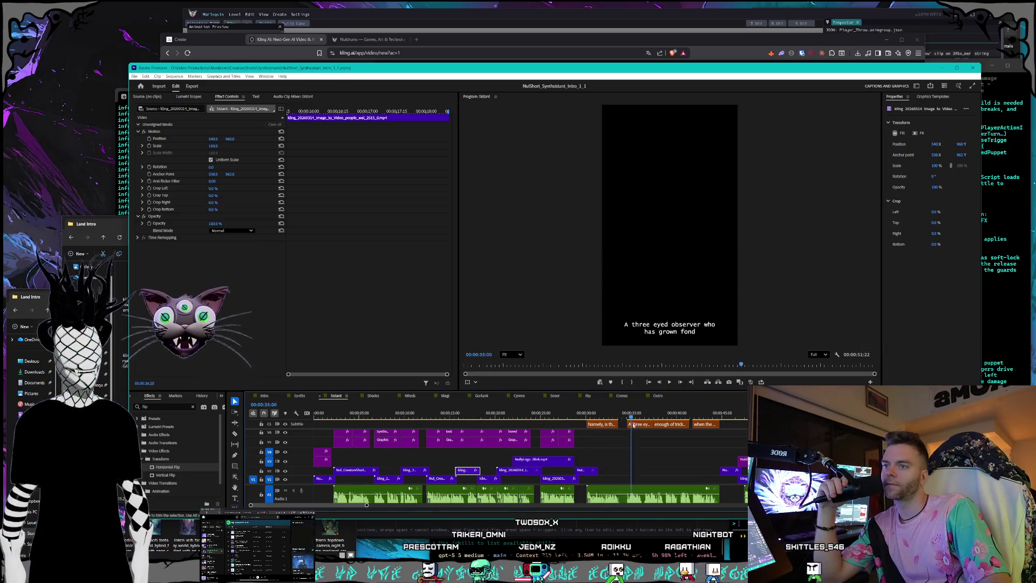